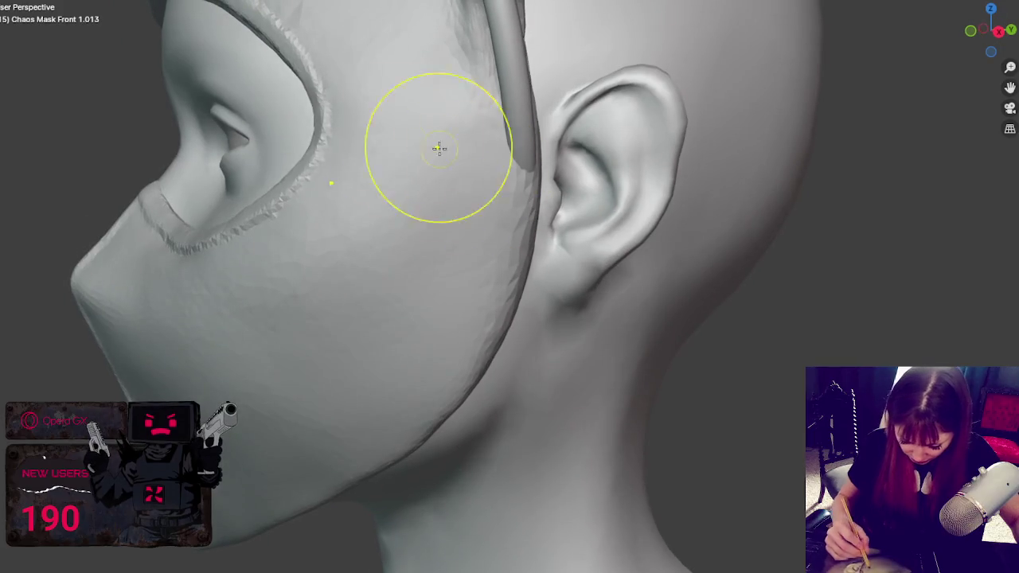
Step: Smooth the jagged eye-opening rim and the mask edge on the cheek, checking from the side
{"action": "mouse_move", "coordinate": [439, 148]}
{"action": "left_mouse_down"}
{"action": "mouse_move", "coordinate": [382, 129]}
{"action": "mouse_move", "coordinate": [337, 135]}
{"action": "mouse_move", "coordinate": [367, 80]}
{"action": "mouse_move", "coordinate": [353, 114]}
{"action": "left_mouse_up"}
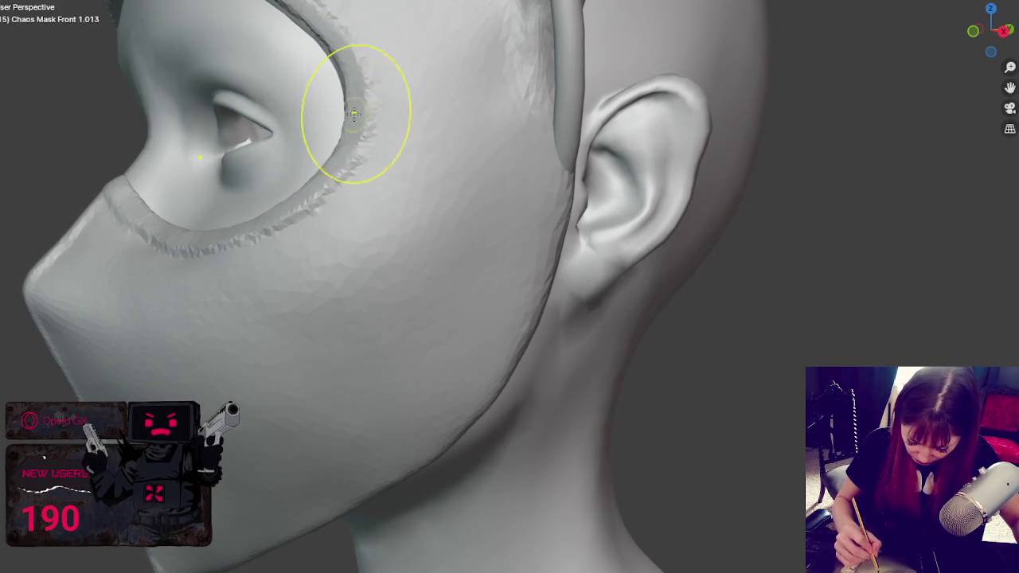
{"action": "mouse_move", "coordinate": [353, 114]}
{"action": "middle_mouse_down"}
{"action": "mouse_move", "coordinate": [371, 171]}
{"action": "mouse_move", "coordinate": [512, 382]}
{"action": "middle_mouse_up"}
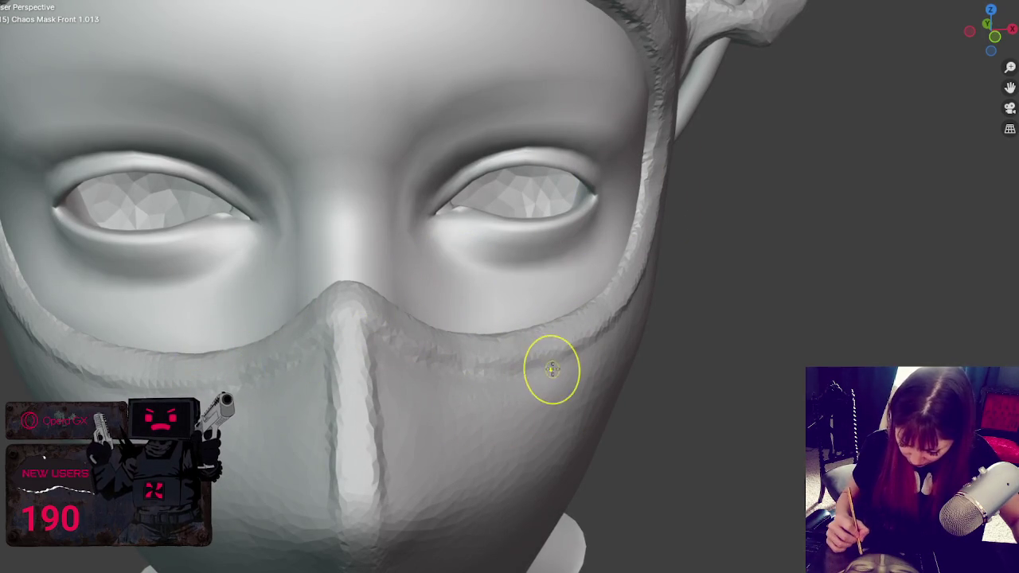
{"action": "left_click_drag", "start_coordinate": [484, 382], "coordinate": [516, 360]}
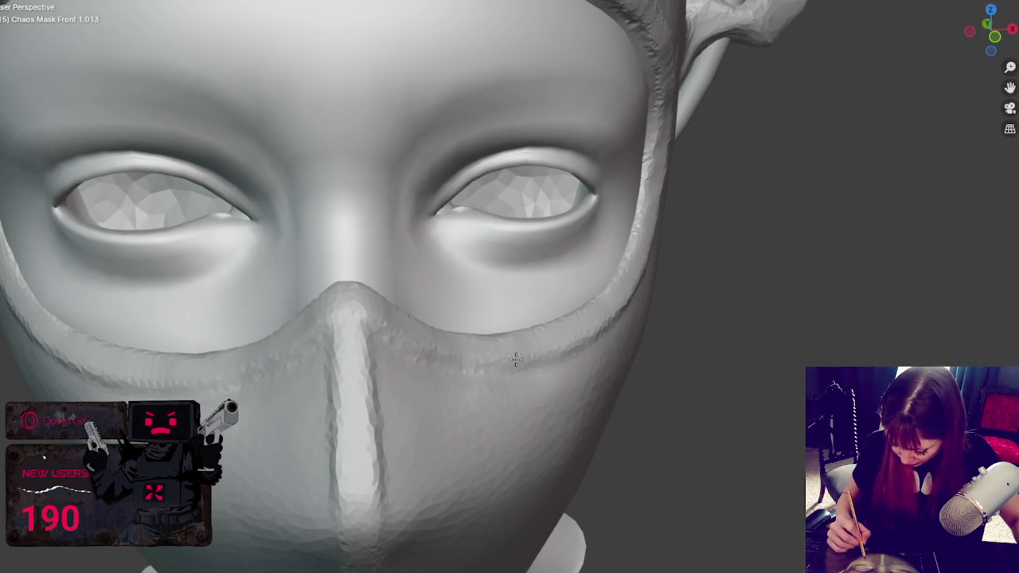
{"action": "mouse_move", "coordinate": [585, 358]}
{"action": "middle_mouse_down"}
{"action": "mouse_move", "coordinate": [541, 339]}
{"action": "mouse_move", "coordinate": [291, 340]}
{"action": "mouse_move", "coordinate": [505, 359]}
{"action": "middle_mouse_up"}
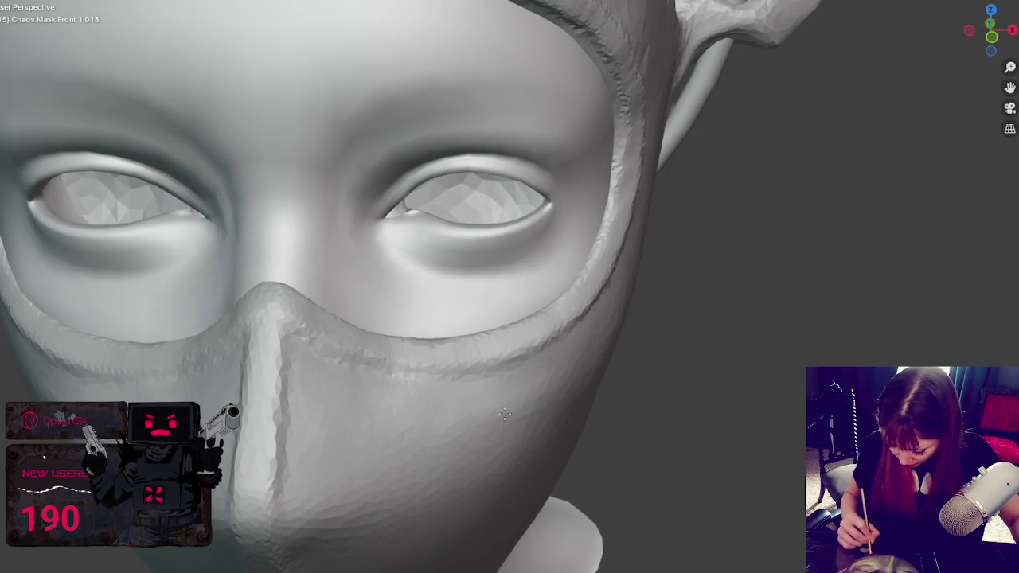
{"action": "middle_click_drag", "start_coordinate": [491, 427], "coordinate": [516, 411]}
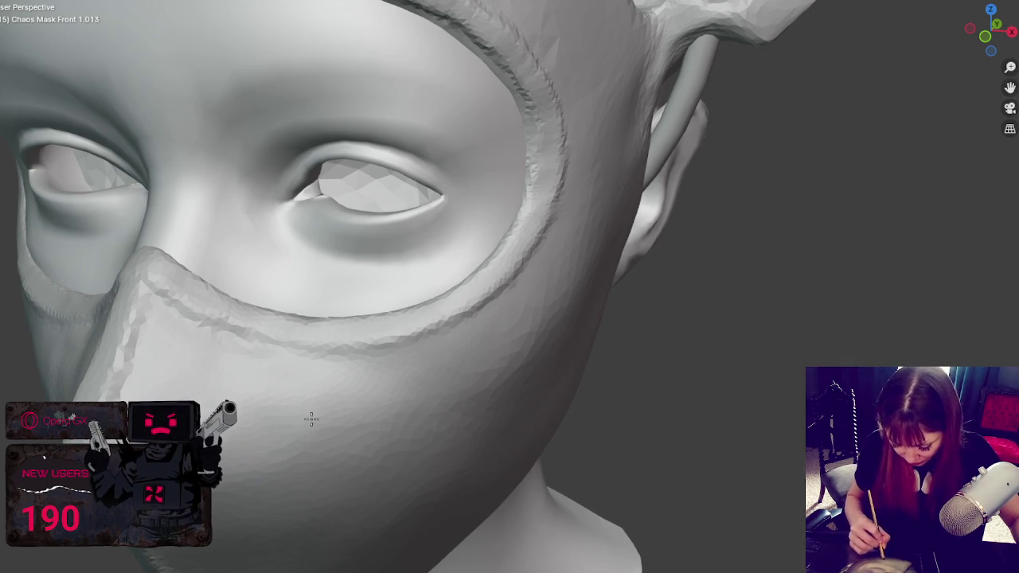
{"action": "middle_click_drag", "start_coordinate": [312, 419], "coordinate": [292, 401]}
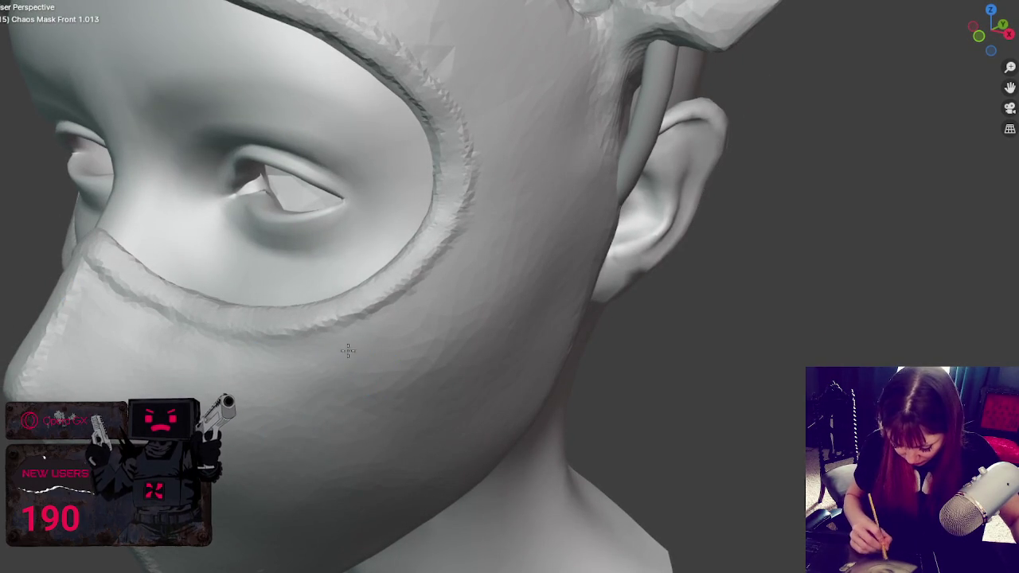
{"action": "middle_click_drag", "start_coordinate": [188, 345], "coordinate": [470, 348]}
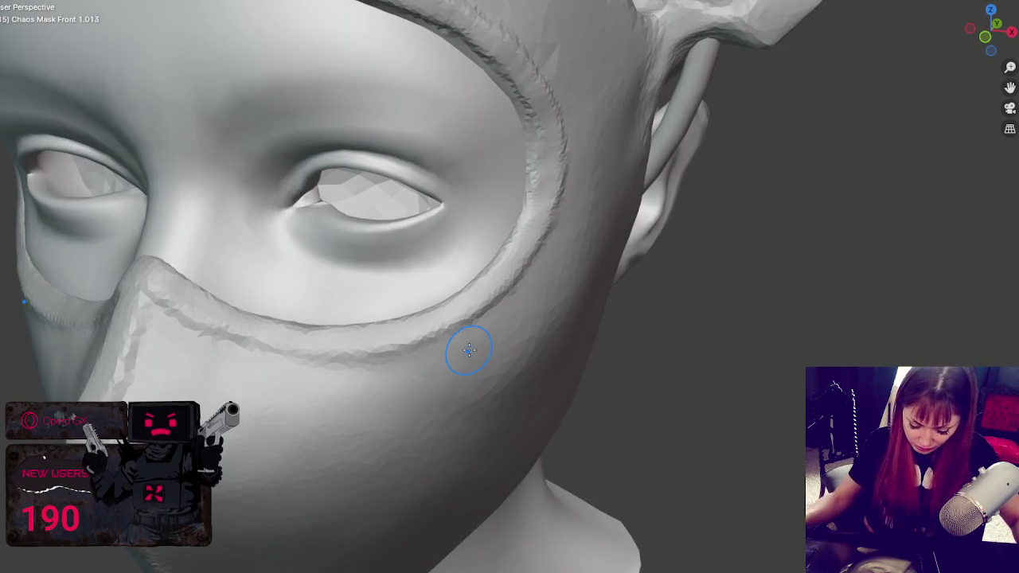
Step: Smooth the lower ridge below the eye across the cheek, toward the nose and the side of the face
{"action": "scroll", "coordinate": [470, 350], "scroll_direction": "up", "scroll_amount": 3}
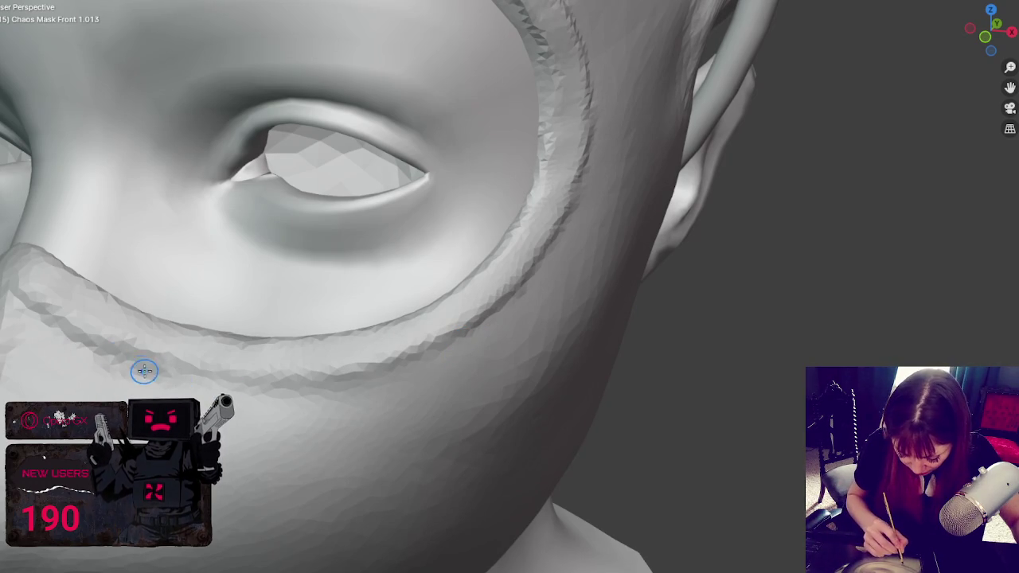
{"action": "left_click_drag", "start_coordinate": [144, 371], "coordinate": [158, 312]}
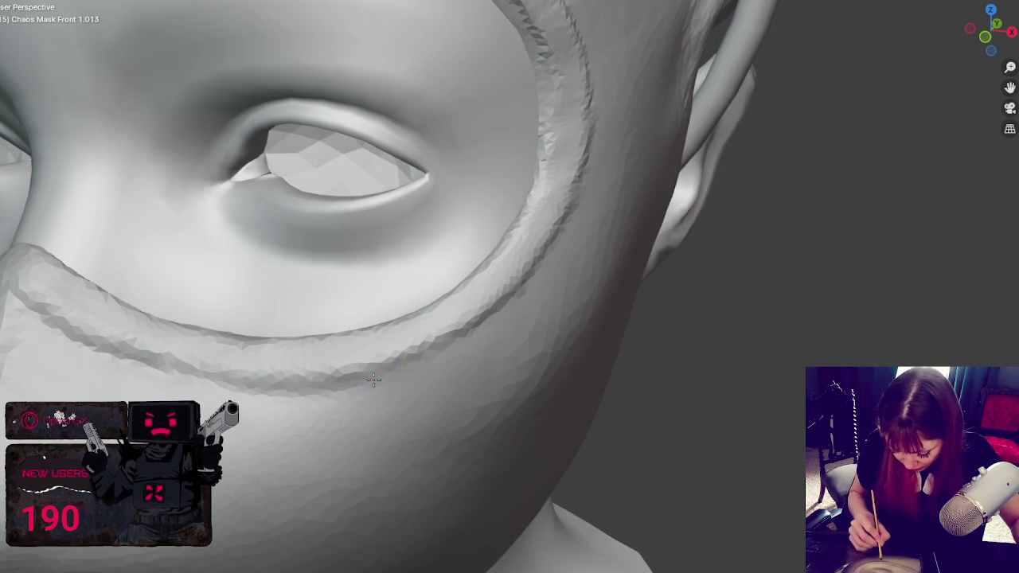
{"action": "left_click_drag", "start_coordinate": [373, 379], "coordinate": [439, 351]}
{"action": "left_click_drag", "start_coordinate": [497, 310], "coordinate": [312, 380]}
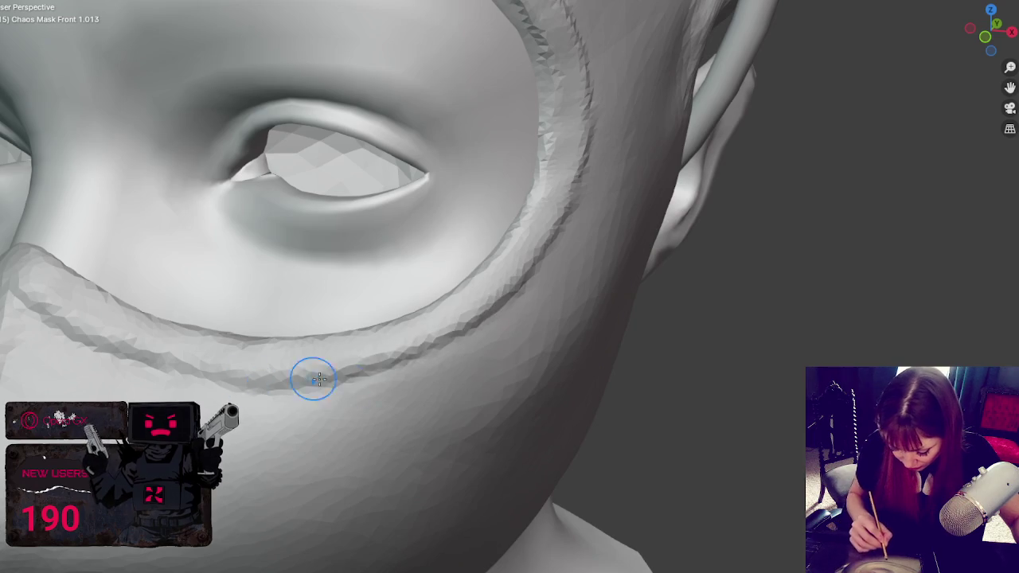
{"action": "middle_click_drag", "start_coordinate": [312, 380], "coordinate": [562, 396]}
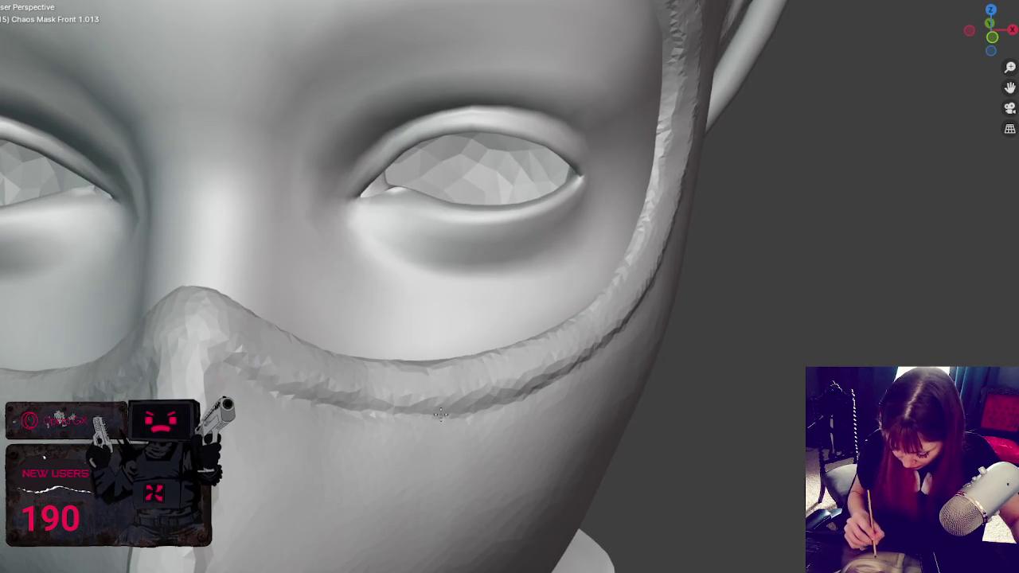
{"action": "left_click_drag", "start_coordinate": [440, 413], "coordinate": [318, 404]}
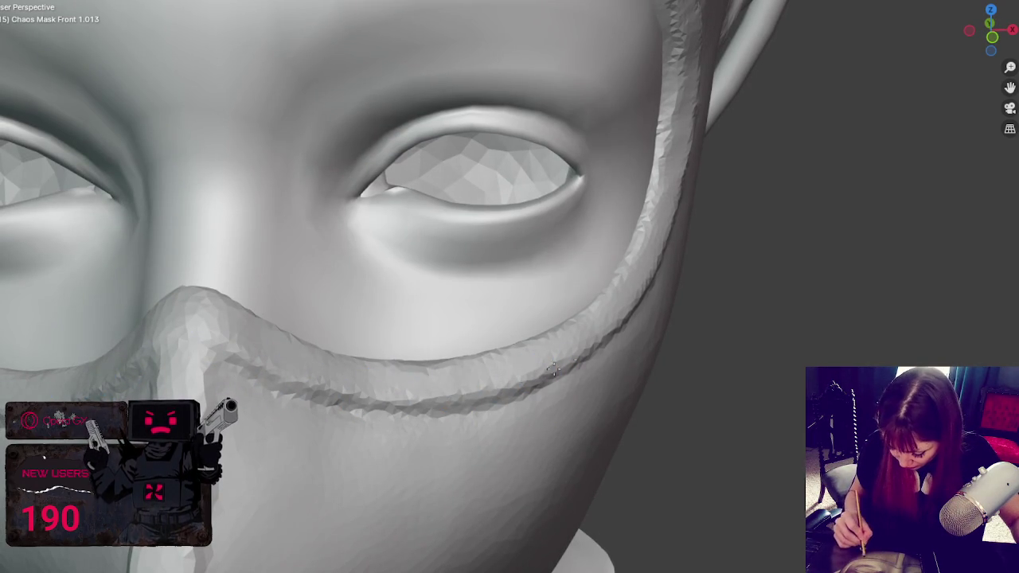
{"action": "left_click_drag", "start_coordinate": [423, 399], "coordinate": [409, 406]}
{"action": "left_click_drag", "start_coordinate": [638, 292], "coordinate": [396, 409]}
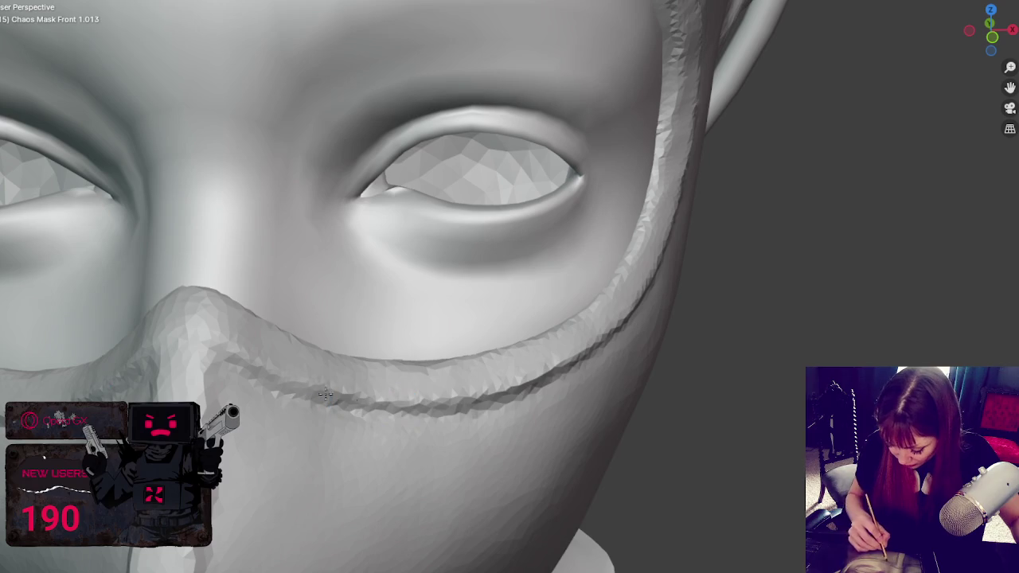
{"action": "left_click_drag", "start_coordinate": [326, 394], "coordinate": [216, 346]}
{"action": "mouse_move", "coordinate": [215, 345]}
{"action": "middle_mouse_down"}
{"action": "mouse_move", "coordinate": [334, 288]}
{"action": "mouse_move", "coordinate": [353, 164]}
{"action": "middle_mouse_up"}
Step: Undo a bad stroke and re-smooth the cheek ridge toward the ear and back toward the nose
{"action": "scroll", "coordinate": [514, 236], "scroll_direction": "up", "scroll_amount": 2}
{"action": "middle_click_drag", "start_coordinate": [515, 236], "coordinate": [505, 300]}
{"action": "scroll", "coordinate": [499, 328], "scroll_direction": "up", "scroll_amount": 2}
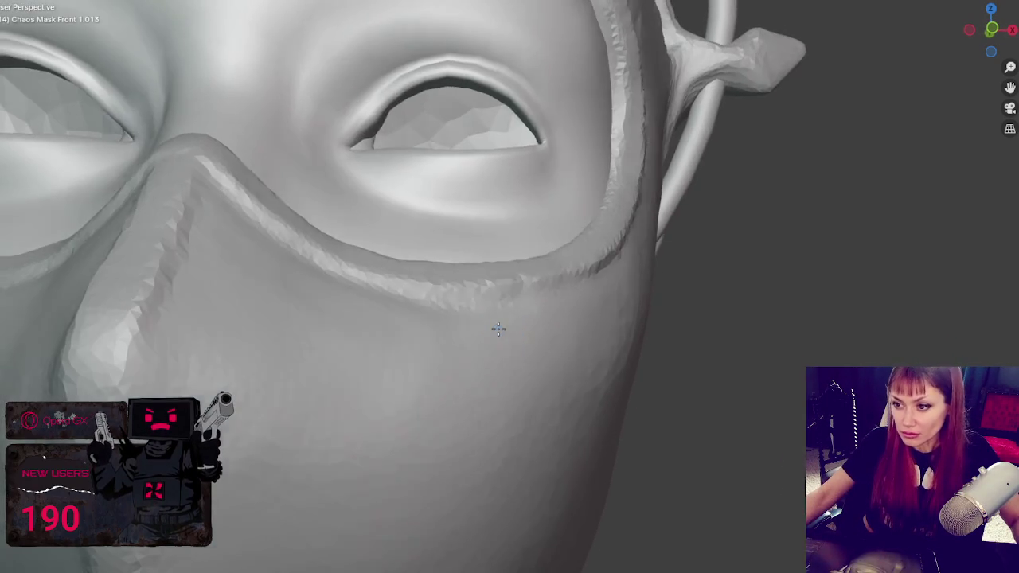
{"action": "key", "text": "ctrl+z"}
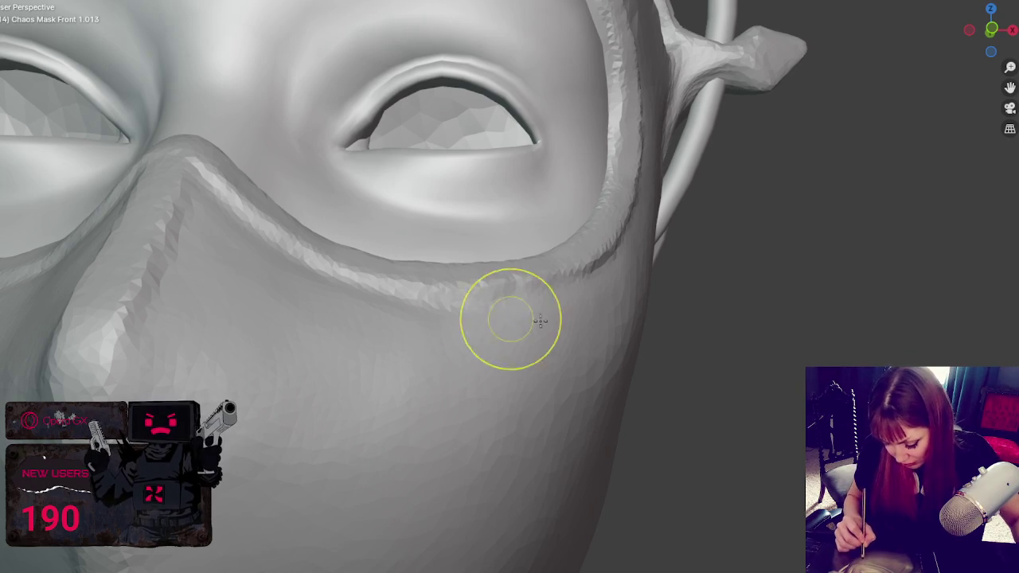
{"action": "middle_click_drag", "start_coordinate": [505, 318], "coordinate": [322, 217]}
{"action": "mouse_move", "coordinate": [323, 217]}
{"action": "left_mouse_down"}
{"action": "mouse_move", "coordinate": [510, 195]}
{"action": "mouse_move", "coordinate": [339, 199]}
{"action": "left_mouse_up"}
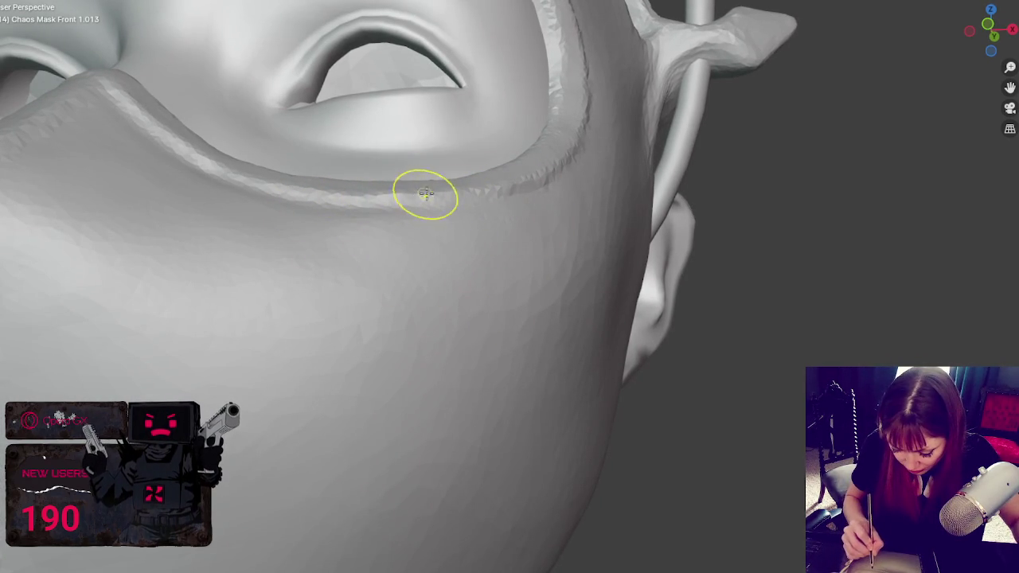
{"action": "left_click_drag", "start_coordinate": [426, 193], "coordinate": [382, 215]}
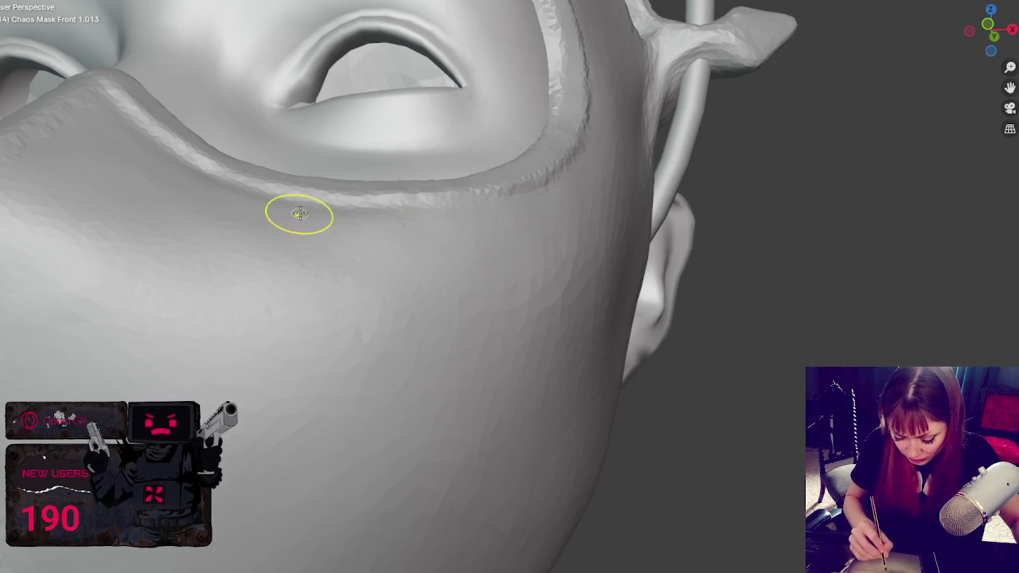
{"action": "middle_click_drag", "start_coordinate": [295, 211], "coordinate": [438, 319]}
Step: Zoom out, select the face mask object and enter Sculpt Mode with Ctrl+Tab
{"action": "scroll", "coordinate": [417, 476], "scroll_direction": "down", "scroll_amount": 8}
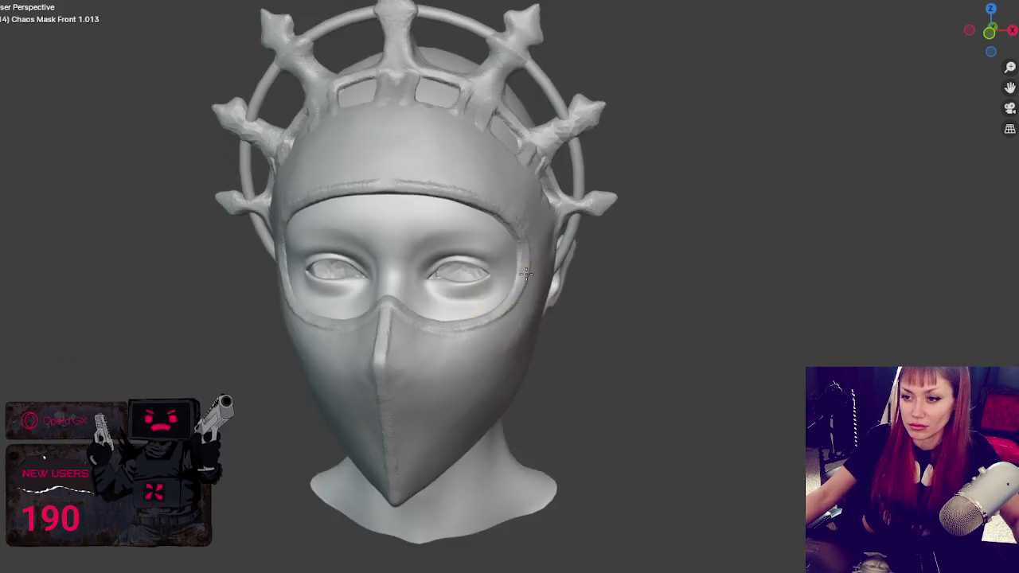
{"action": "middle_click_drag", "start_coordinate": [416, 476], "coordinate": [546, 262]}
{"action": "scroll", "coordinate": [632, 281], "scroll_direction": "down", "scroll_amount": 3}
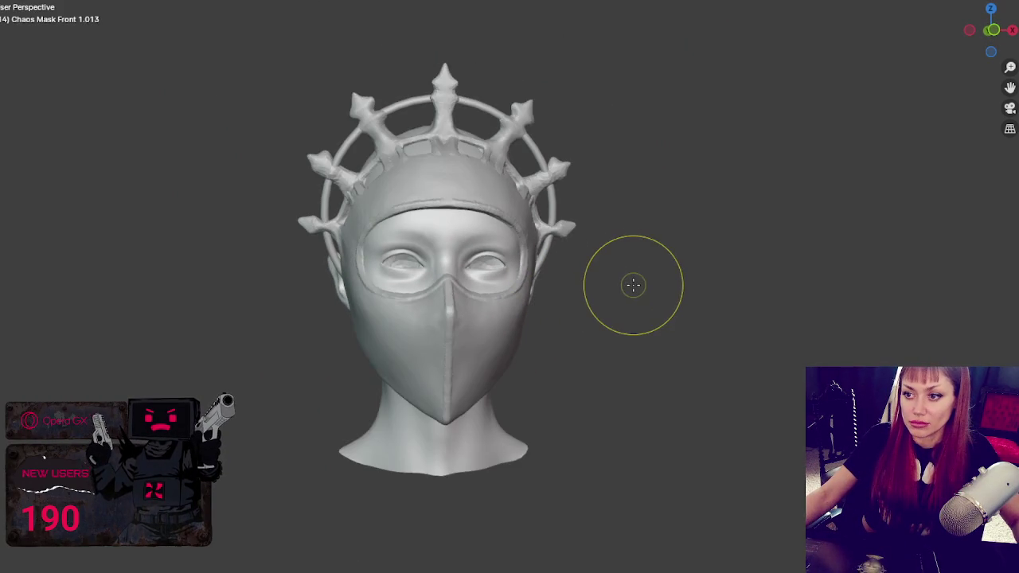
{"action": "middle_click_drag", "start_coordinate": [632, 283], "coordinate": [610, 298]}
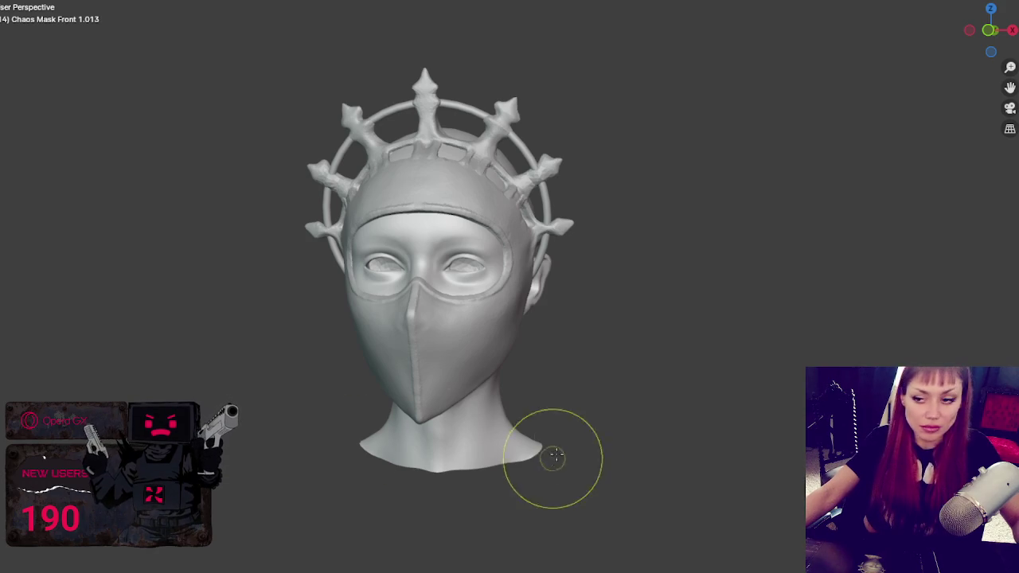
{"action": "left_click", "coordinate": [434, 342]}
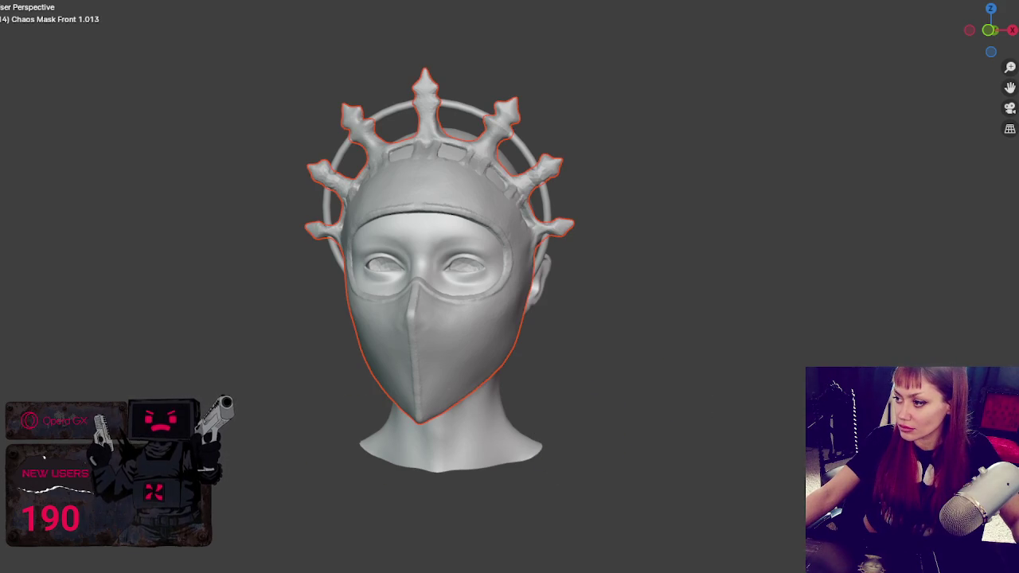
{"action": "key", "text": "ctrl+Tab"}
Step: Zoom the viewport in close on the mask's face area
{"action": "scroll", "coordinate": [682, 294], "scroll_direction": "up", "scroll_amount": 3}
{"action": "scroll", "coordinate": [537, 371], "scroll_direction": "up", "scroll_amount": 3}
{"action": "scroll", "coordinate": [305, 360], "scroll_direction": "up", "scroll_amount": 3}
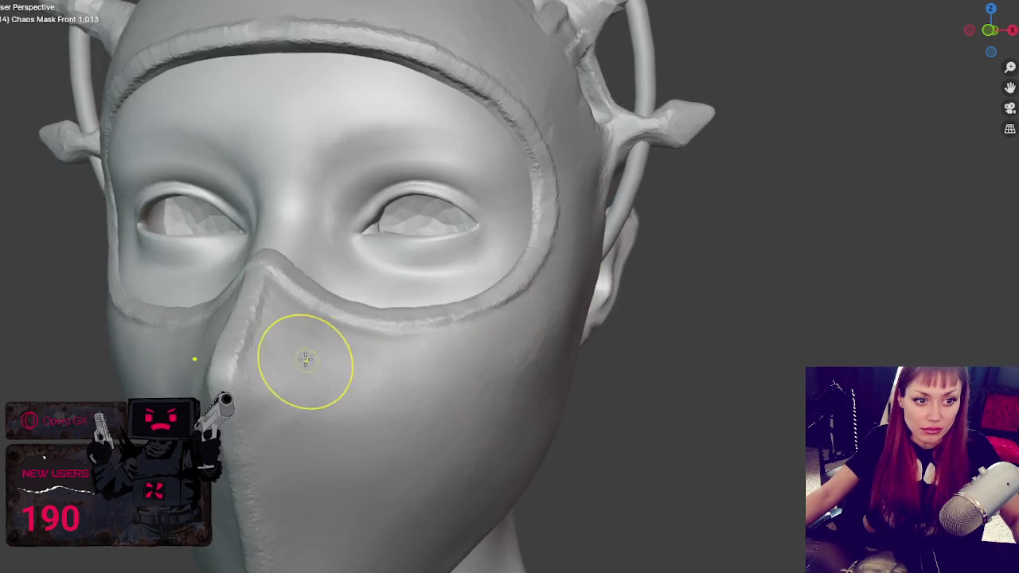
{"action": "scroll", "coordinate": [319, 358], "scroll_direction": "up", "scroll_amount": 1}
{"action": "scroll", "coordinate": [311, 310], "scroll_direction": "up", "scroll_amount": 2}
{"action": "scroll", "coordinate": [310, 274], "scroll_direction": "down", "scroll_amount": 1}
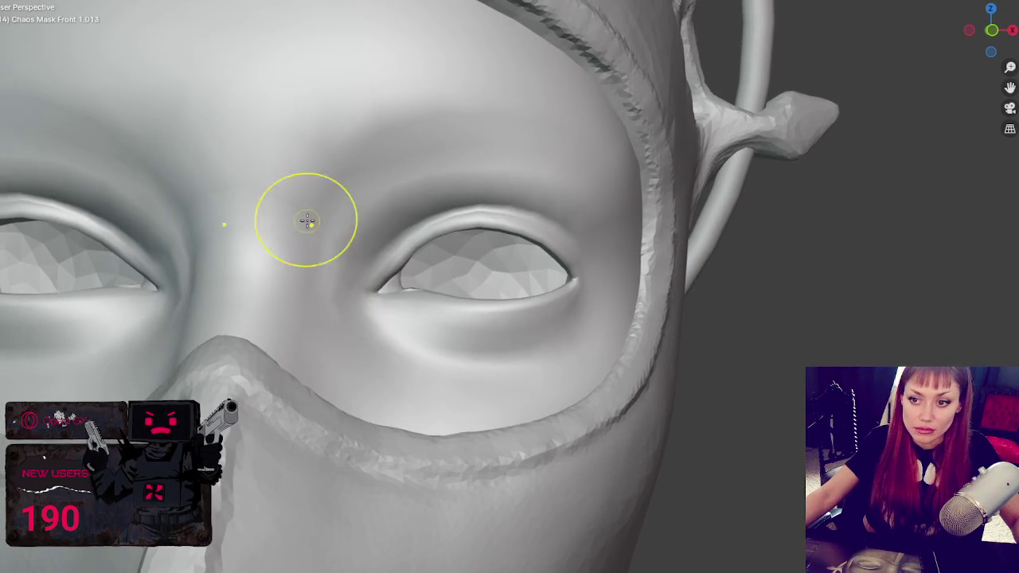
{"action": "scroll", "coordinate": [307, 222], "scroll_direction": "down", "scroll_amount": 1}
{"action": "scroll", "coordinate": [398, 97], "scroll_direction": "down", "scroll_amount": 2}
Step: Raise the mask edge at the nose bridge into a peak, undoing the sharpening stroke
{"action": "scroll", "coordinate": [410, 239], "scroll_direction": "up", "scroll_amount": 2}
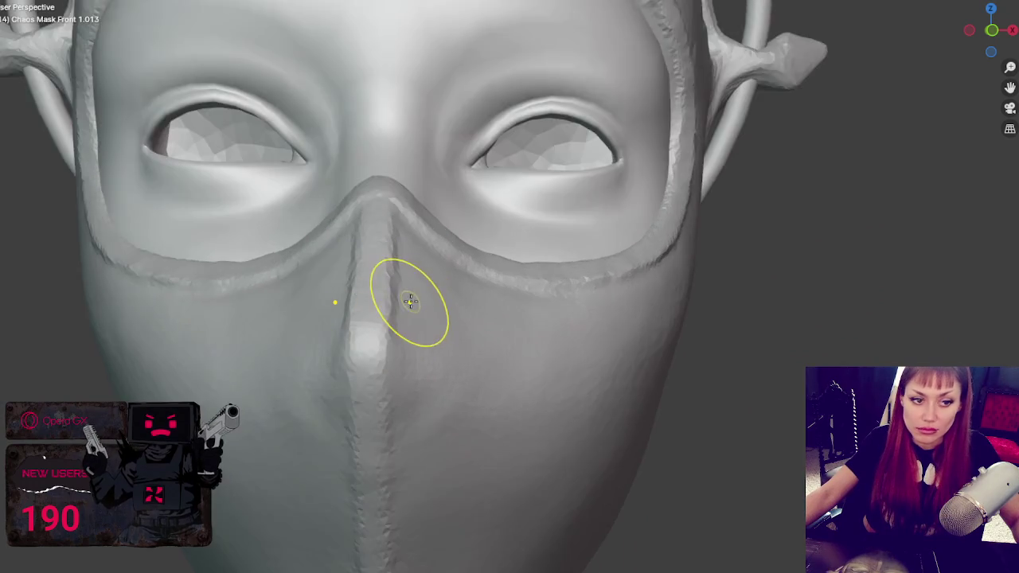
{"action": "mouse_move", "coordinate": [409, 296]}
{"action": "middle_mouse_down"}
{"action": "mouse_move", "coordinate": [409, 262]}
{"action": "mouse_move", "coordinate": [423, 292]}
{"action": "mouse_move", "coordinate": [433, 278]}
{"action": "middle_mouse_up"}
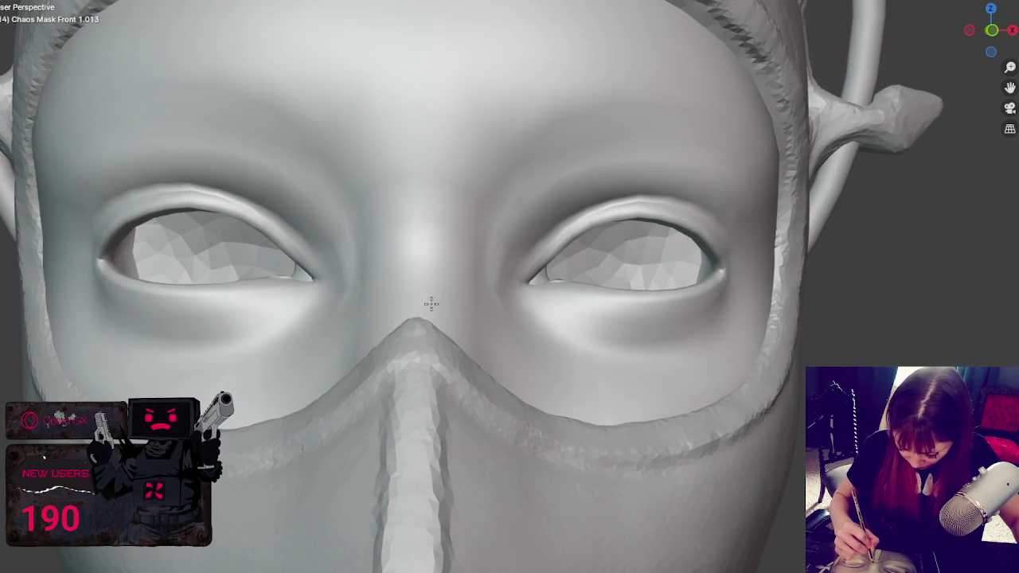
{"action": "left_click_drag", "start_coordinate": [430, 331], "coordinate": [441, 317]}
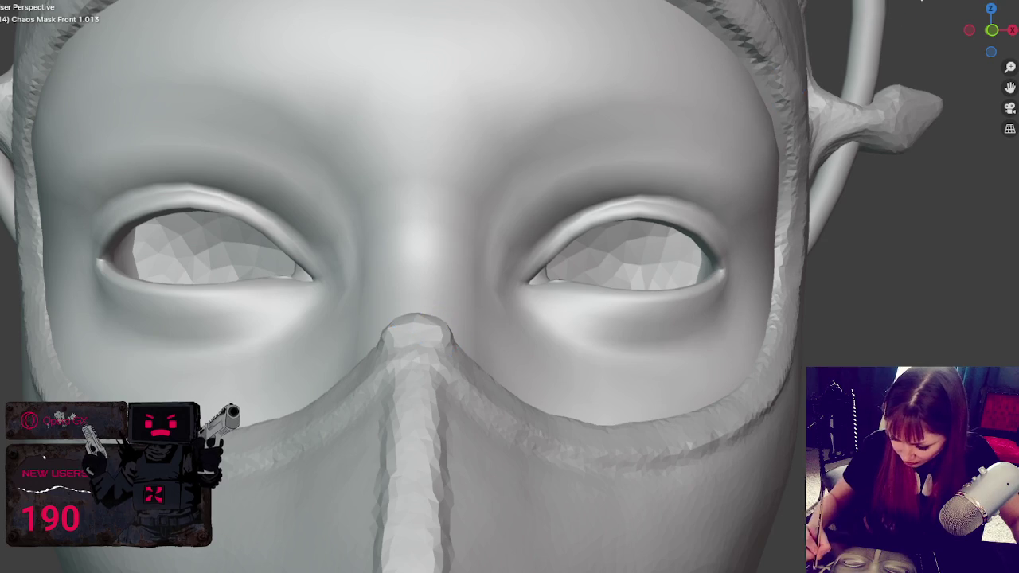
{"action": "middle_click_drag", "start_coordinate": [432, 325], "coordinate": [422, 383]}
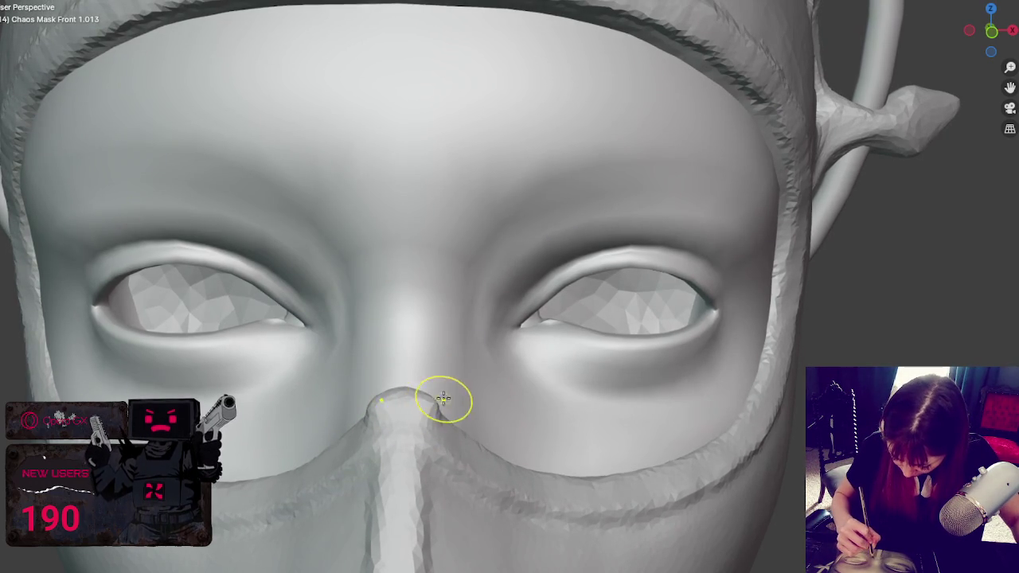
{"action": "left_click_drag", "start_coordinate": [430, 404], "coordinate": [398, 391]}
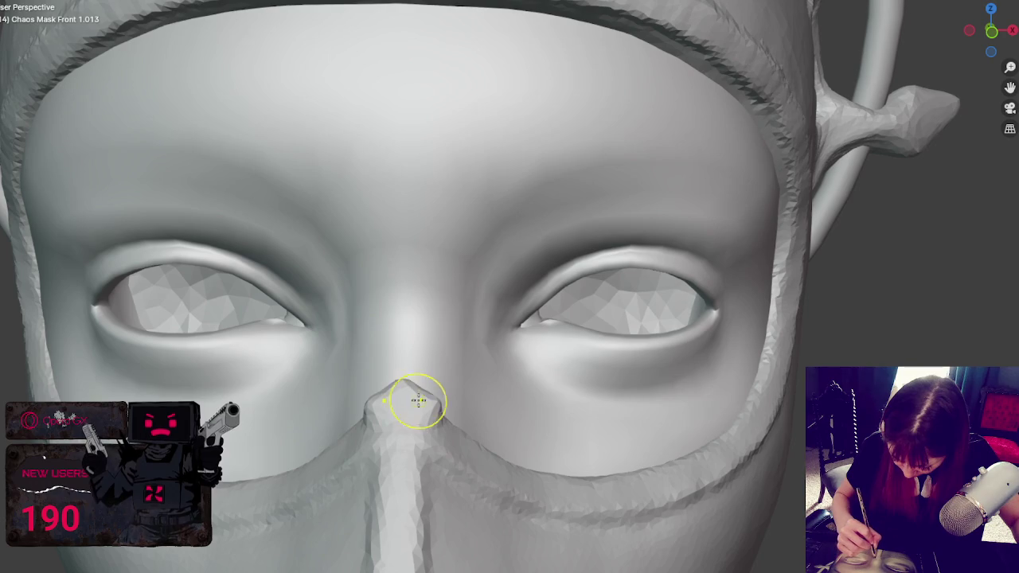
{"action": "mouse_move", "coordinate": [418, 398]}
{"action": "left_mouse_down"}
{"action": "mouse_move", "coordinate": [430, 406]}
{"action": "mouse_move", "coordinate": [404, 383]}
{"action": "left_mouse_up"}
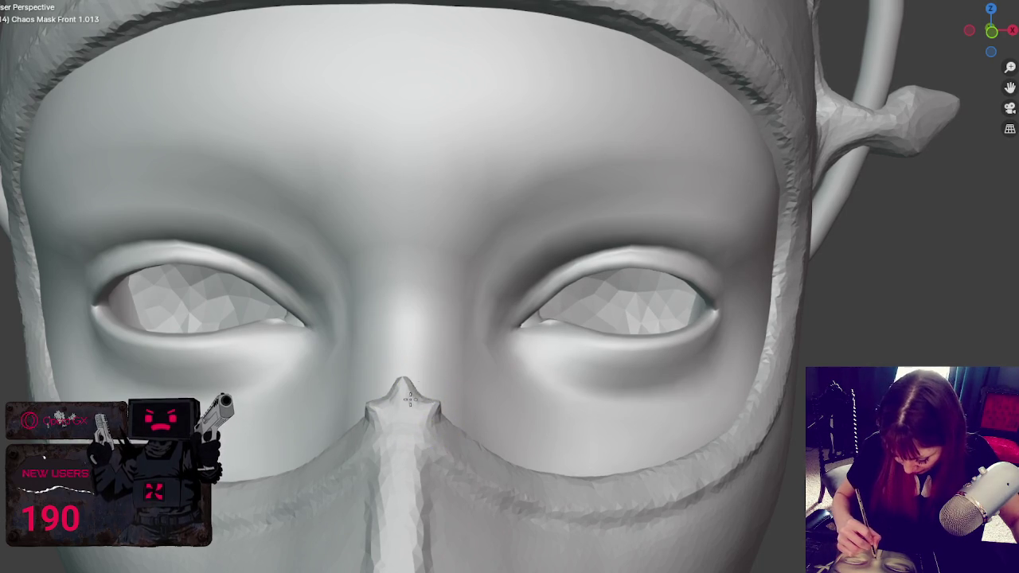
{"action": "key", "text": "ctrl+z"}
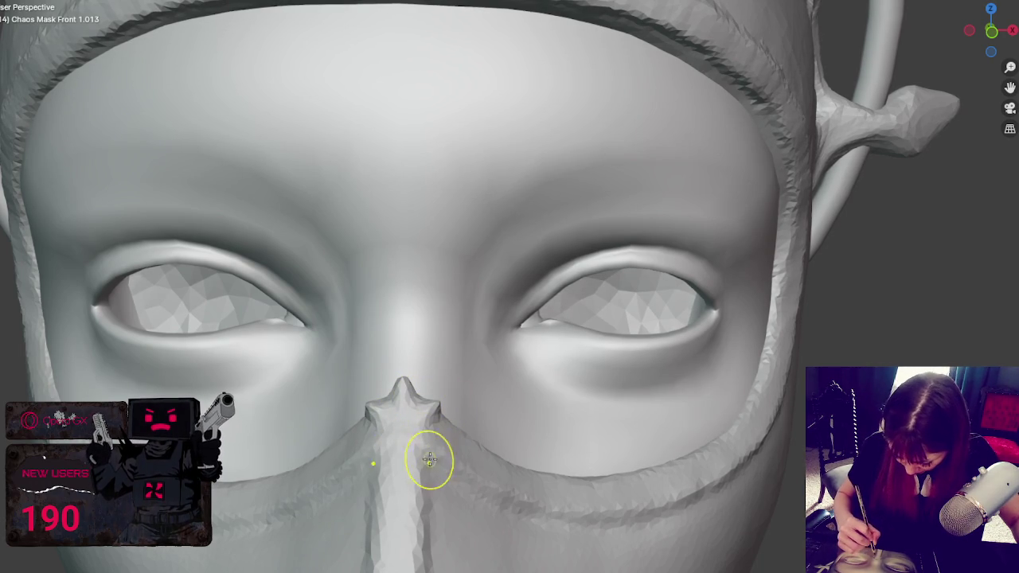
Step: Build up the central nose ridge with mirrored strokes, then orbit to check the cheek
{"action": "mouse_move", "coordinate": [424, 496]}
{"action": "left_mouse_down"}
{"action": "mouse_move", "coordinate": [432, 489]}
{"action": "mouse_move", "coordinate": [437, 501]}
{"action": "mouse_move", "coordinate": [427, 482]}
{"action": "mouse_move", "coordinate": [427, 498]}
{"action": "left_mouse_up"}
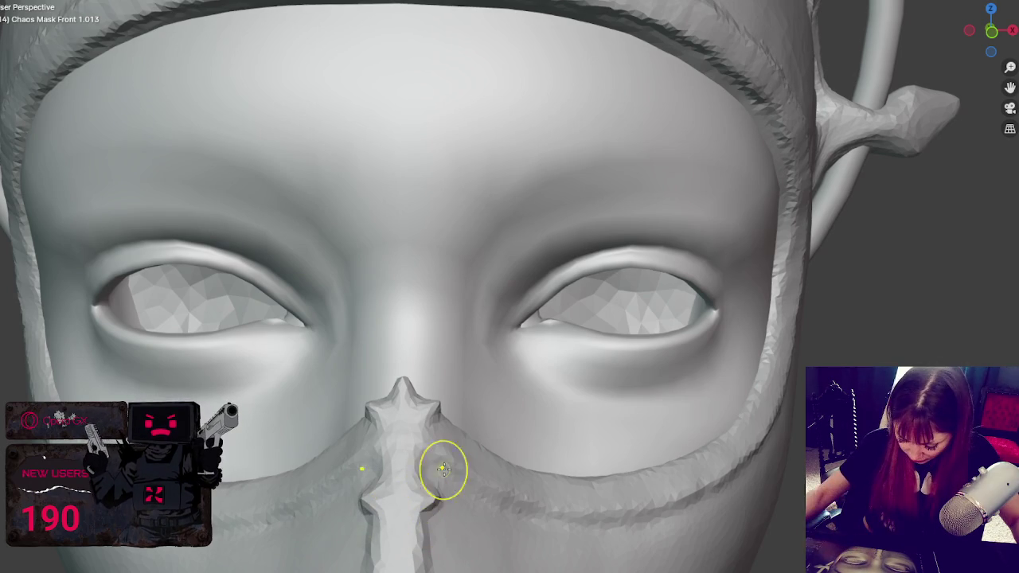
{"action": "middle_click_drag", "start_coordinate": [446, 471], "coordinate": [507, 265], "text": "shift"}
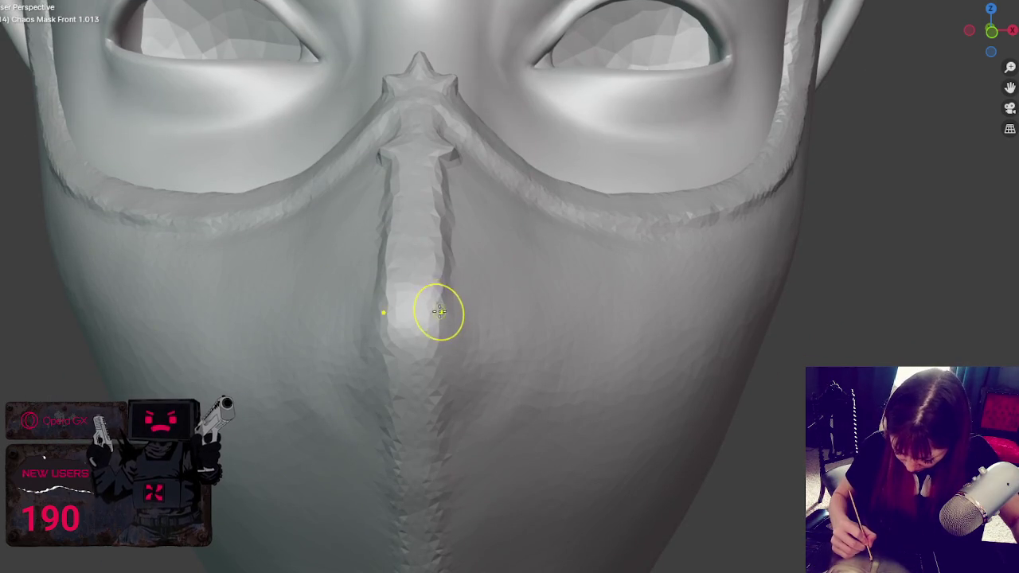
{"action": "mouse_move", "coordinate": [448, 253]}
{"action": "left_mouse_down"}
{"action": "mouse_move", "coordinate": [465, 253]}
{"action": "mouse_move", "coordinate": [455, 250]}
{"action": "left_mouse_up"}
{"action": "middle_click_drag", "start_coordinate": [455, 250], "coordinate": [751, 326]}
{"action": "mouse_move", "coordinate": [751, 326]}
{"action": "left_mouse_down"}
{"action": "mouse_move", "coordinate": [732, 357]}
{"action": "mouse_move", "coordinate": [749, 376]}
{"action": "left_mouse_up"}
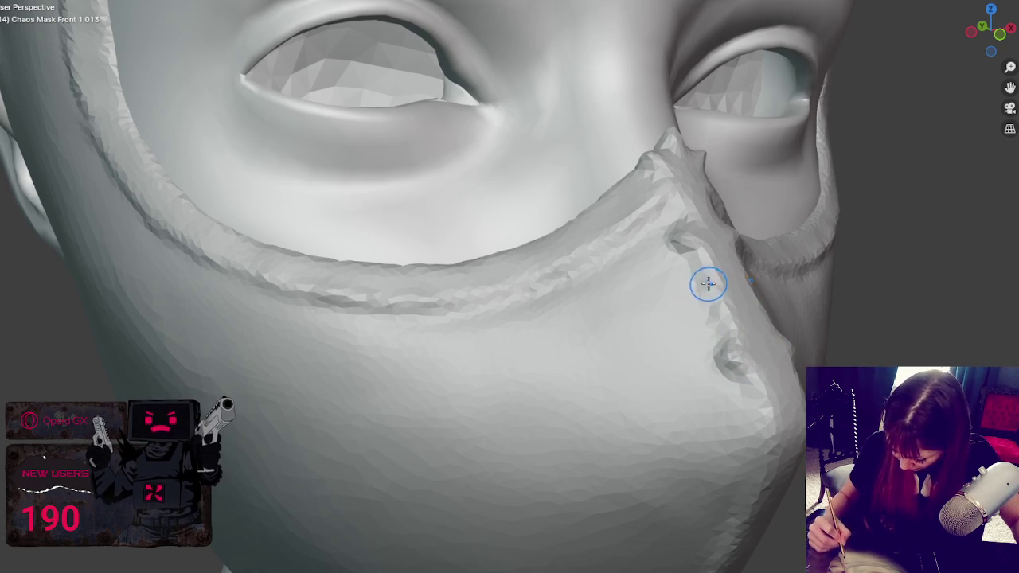
{"action": "mouse_move", "coordinate": [728, 364]}
{"action": "middle_mouse_down"}
{"action": "mouse_move", "coordinate": [715, 388]}
{"action": "mouse_move", "coordinate": [526, 342]}
{"action": "middle_mouse_up"}
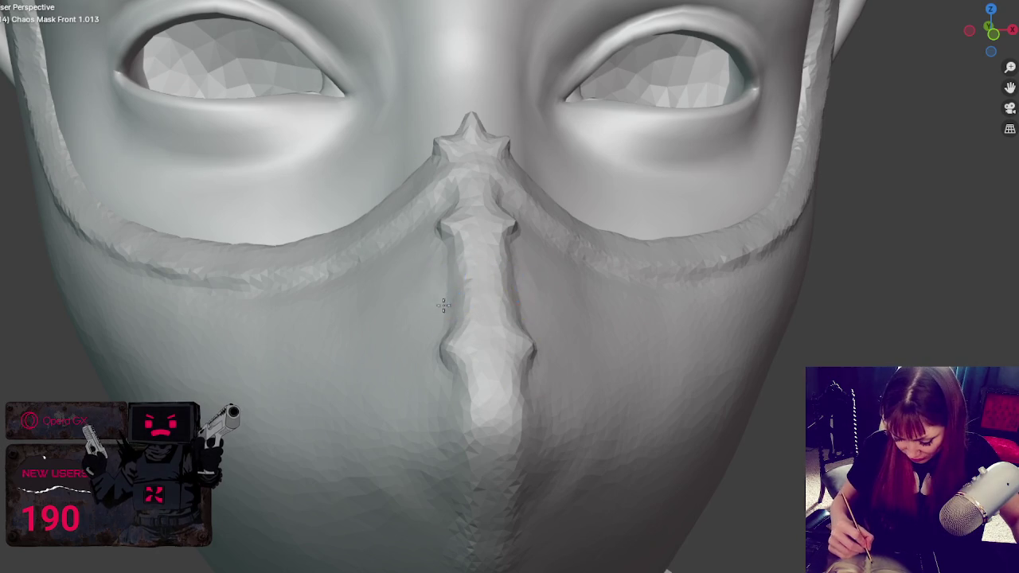
{"action": "middle_click_drag", "start_coordinate": [509, 306], "coordinate": [491, 287]}
Step: Sculpt a curved seam rising across the lower cheek to the mask edge, after undoing faceted attempts
{"action": "scroll", "coordinate": [513, 327], "scroll_direction": "up", "scroll_amount": 3}
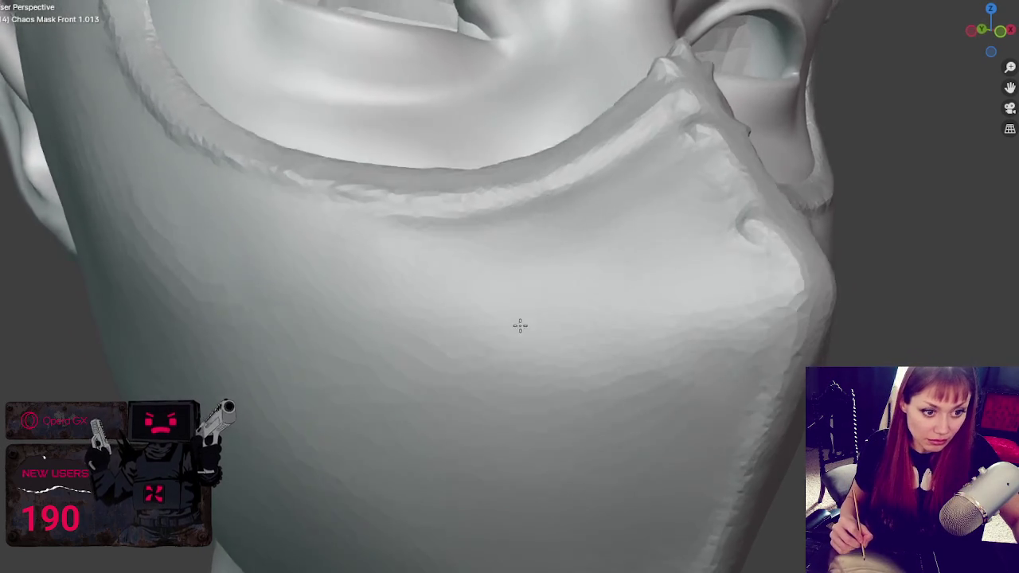
{"action": "scroll", "coordinate": [521, 322], "scroll_direction": "up", "scroll_amount": 2}
{"action": "middle_click_drag", "start_coordinate": [523, 319], "coordinate": [514, 353]}
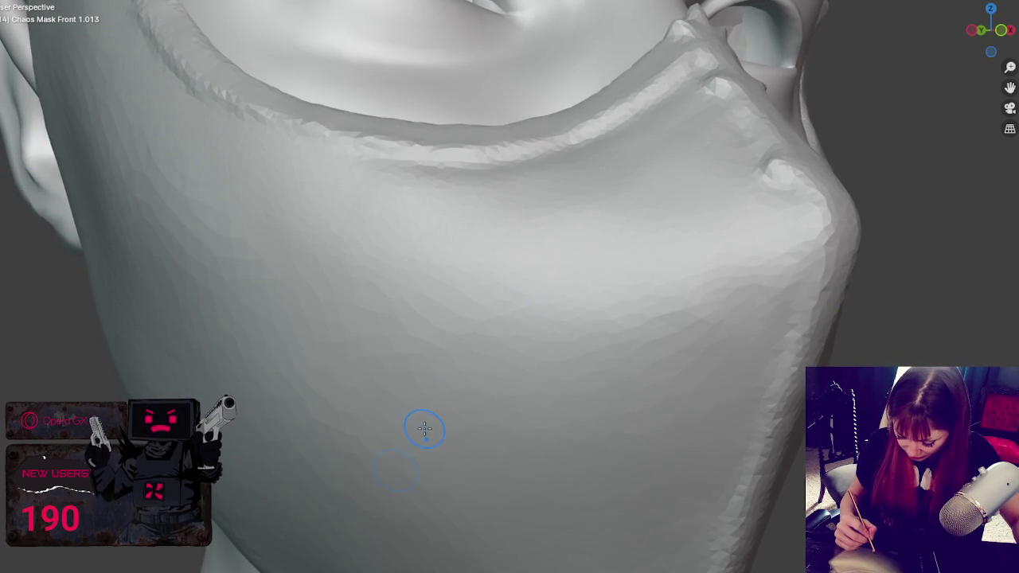
{"action": "middle_click_drag", "start_coordinate": [385, 431], "coordinate": [391, 410]}
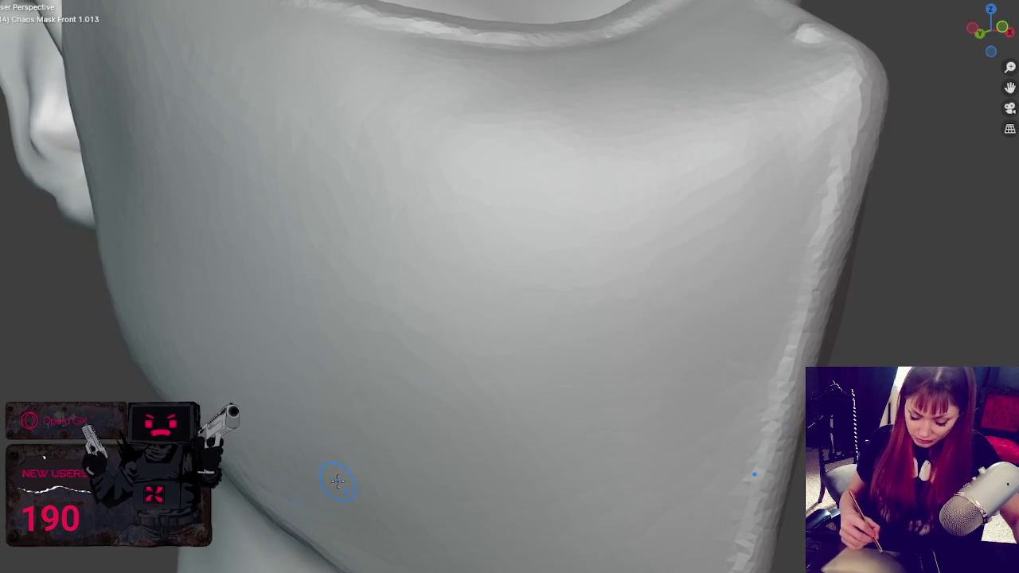
{"action": "left_click_drag", "start_coordinate": [299, 514], "coordinate": [492, 310]}
{"action": "key", "text": "ctrl+z"}
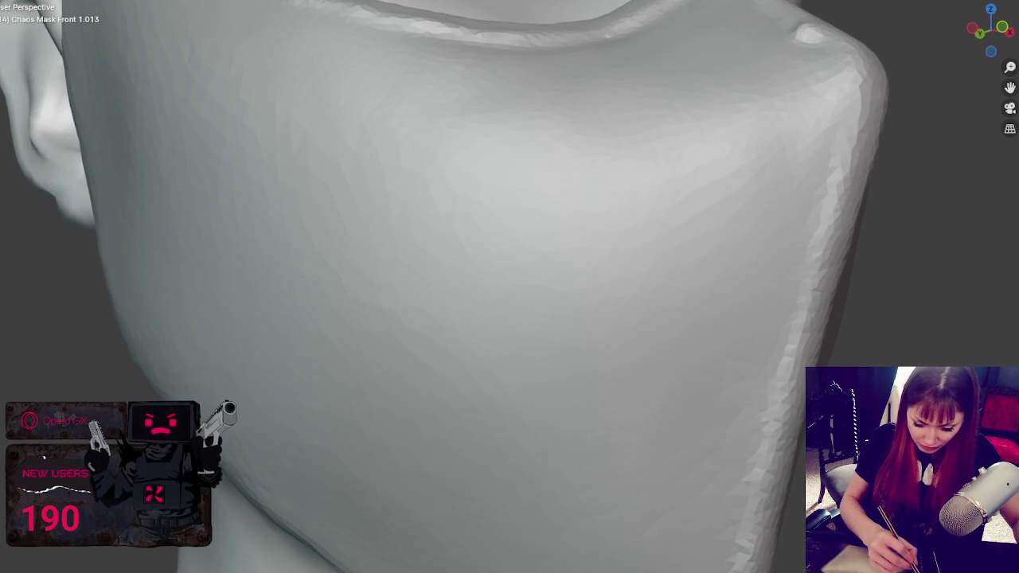
{"action": "mouse_move", "coordinate": [307, 526]}
{"action": "left_mouse_down"}
{"action": "mouse_move", "coordinate": [489, 340]}
{"action": "mouse_move", "coordinate": [800, 243]}
{"action": "left_mouse_up"}
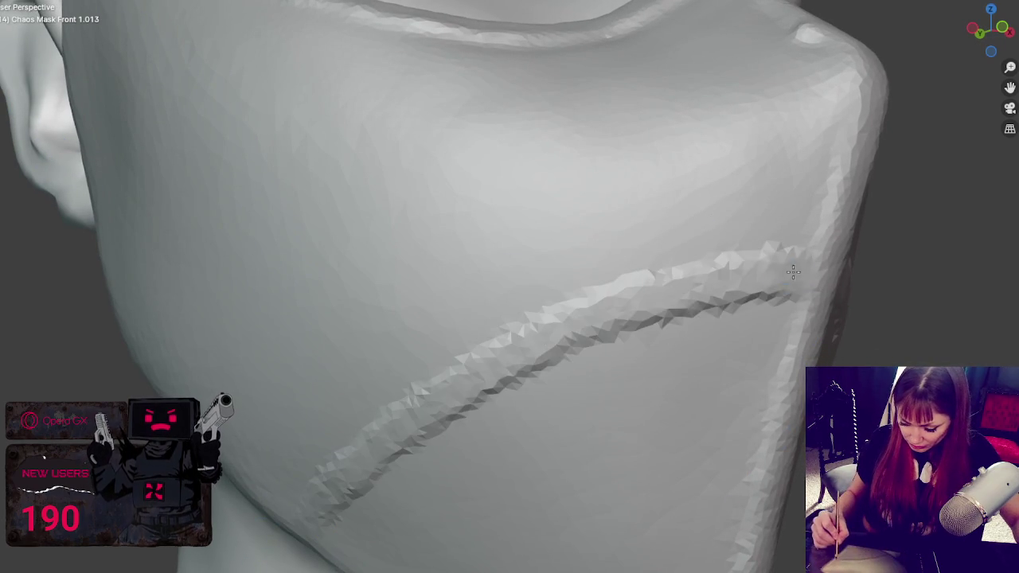
{"action": "key", "text": "ctrl+z"}
{"action": "mouse_move", "coordinate": [305, 495]}
{"action": "left_mouse_down"}
{"action": "mouse_move", "coordinate": [518, 337]}
{"action": "mouse_move", "coordinate": [789, 264]}
{"action": "left_mouse_up"}
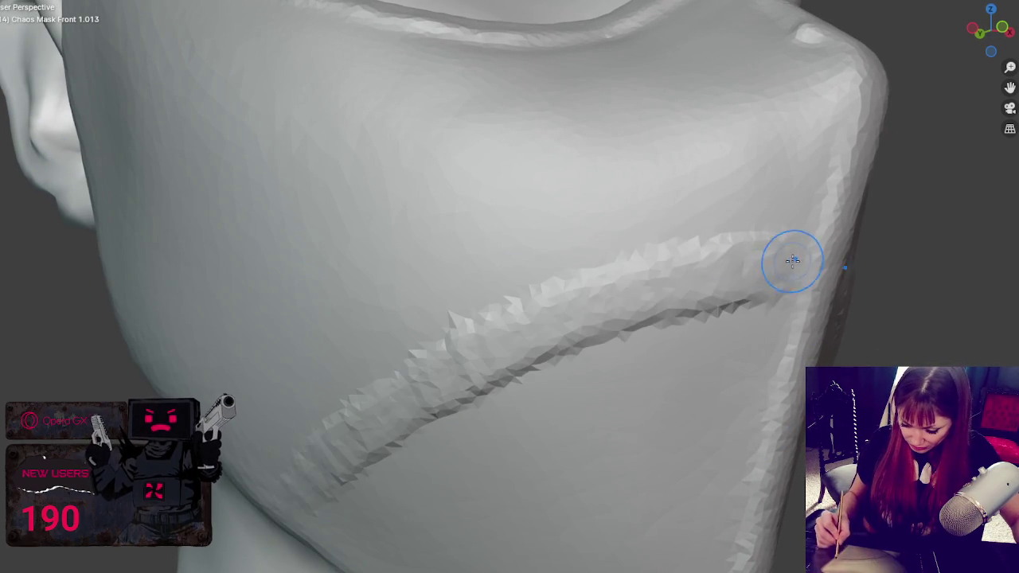
{"action": "key", "text": "ctrl+z"}
{"action": "mouse_move", "coordinate": [293, 530]}
{"action": "left_mouse_down"}
{"action": "mouse_move", "coordinate": [345, 460]}
{"action": "mouse_move", "coordinate": [799, 271]}
{"action": "left_mouse_up"}
Step: Sculpt a second curved seam dropping down to meet the cheek seam
{"action": "left_click_drag", "start_coordinate": [357, 8], "coordinate": [422, 347]}
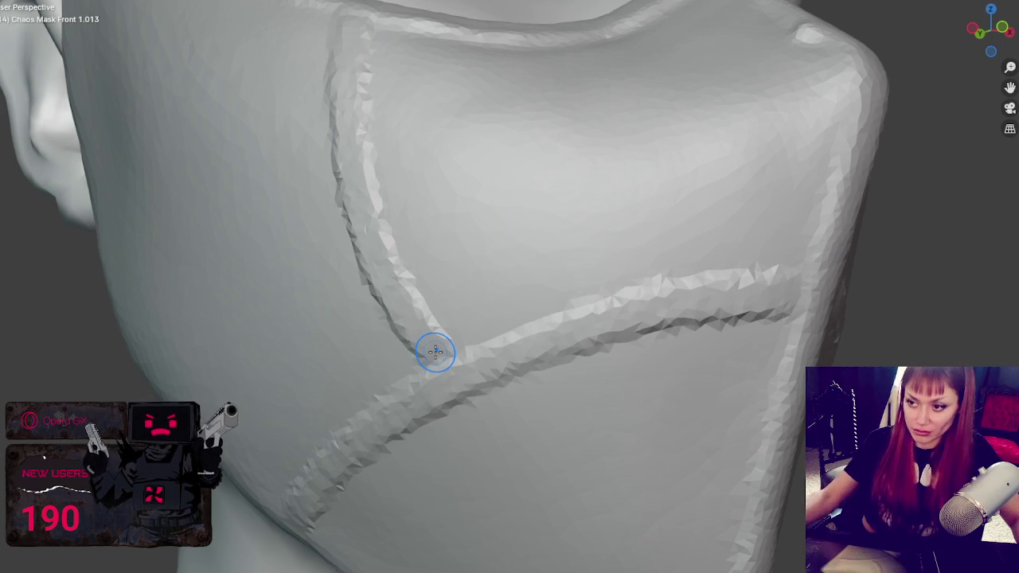
{"action": "scroll", "coordinate": [733, 313], "scroll_direction": "down", "scroll_amount": 8}
{"action": "mouse_move", "coordinate": [733, 313]}
{"action": "middle_mouse_down"}
{"action": "mouse_move", "coordinate": [710, 330]}
{"action": "mouse_move", "coordinate": [718, 327]}
{"action": "middle_mouse_up"}
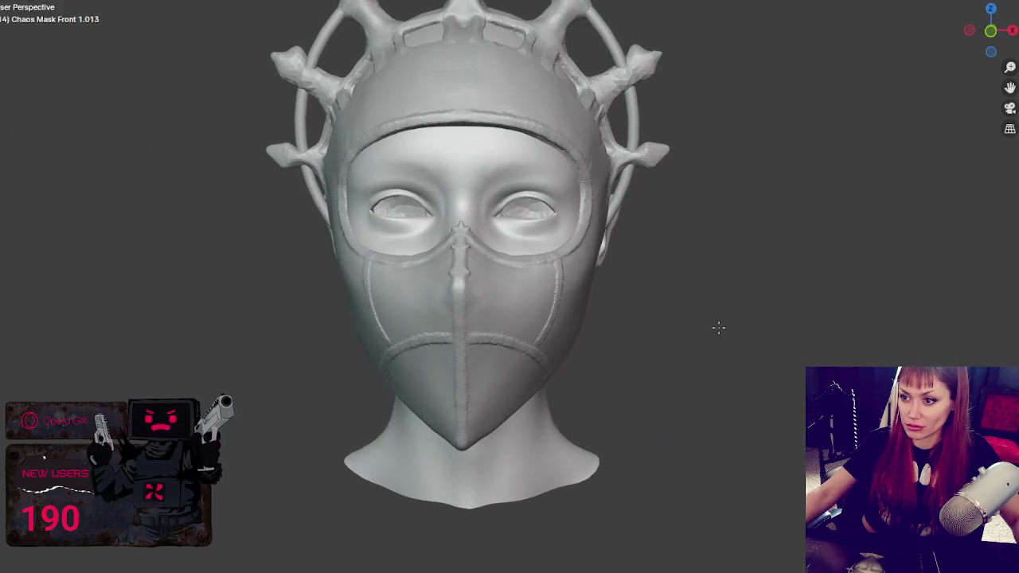
Step: Sculpt mirrored vertical seams on both cheeks running down to the horizontal seam
{"action": "scroll", "coordinate": [653, 379], "scroll_direction": "up", "scroll_amount": 2}
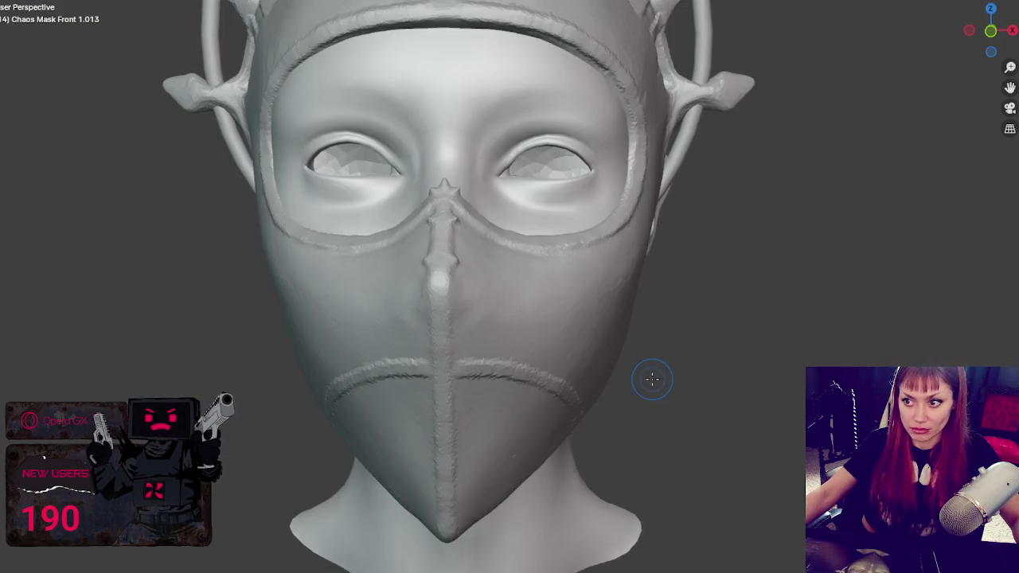
{"action": "scroll", "coordinate": [653, 375], "scroll_direction": "up", "scroll_amount": 2}
{"action": "middle_click_drag", "start_coordinate": [698, 353], "coordinate": [661, 351]}
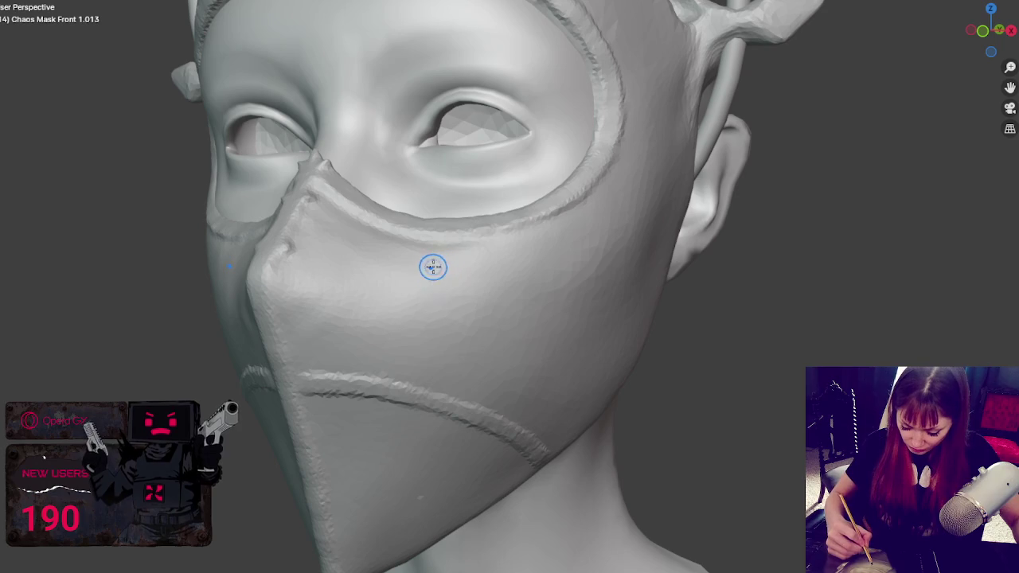
{"action": "left_click_drag", "start_coordinate": [466, 249], "coordinate": [443, 400]}
{"action": "scroll", "coordinate": [444, 401], "scroll_direction": "down", "scroll_amount": 5}
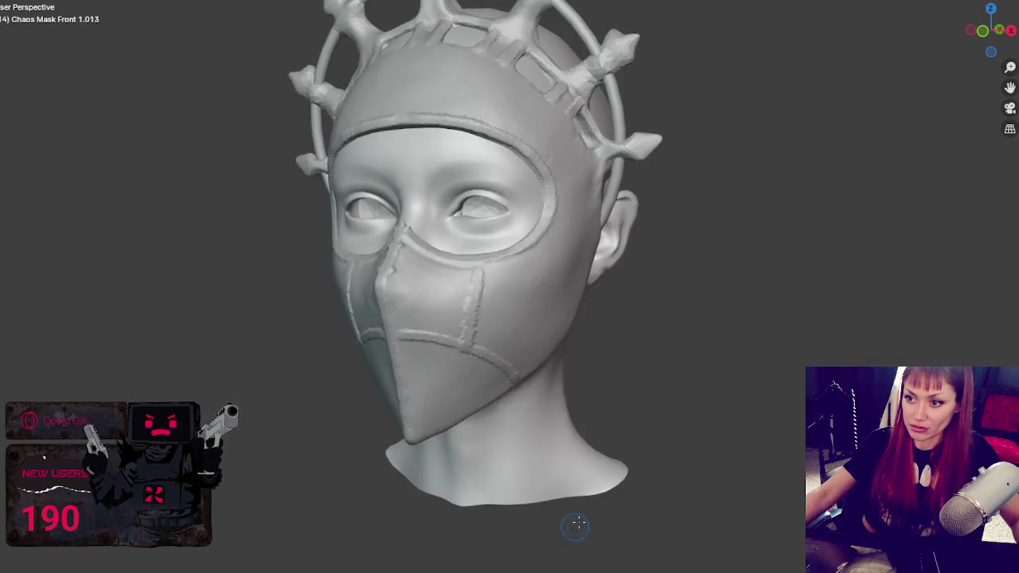
{"action": "mouse_move", "coordinate": [576, 528]}
{"action": "middle_mouse_down"}
{"action": "mouse_move", "coordinate": [733, 371]}
{"action": "mouse_move", "coordinate": [727, 387]}
{"action": "middle_mouse_up"}
{"action": "scroll", "coordinate": [727, 387], "scroll_direction": "up", "scroll_amount": 3}
{"action": "scroll", "coordinate": [683, 382], "scroll_direction": "up", "scroll_amount": 1}
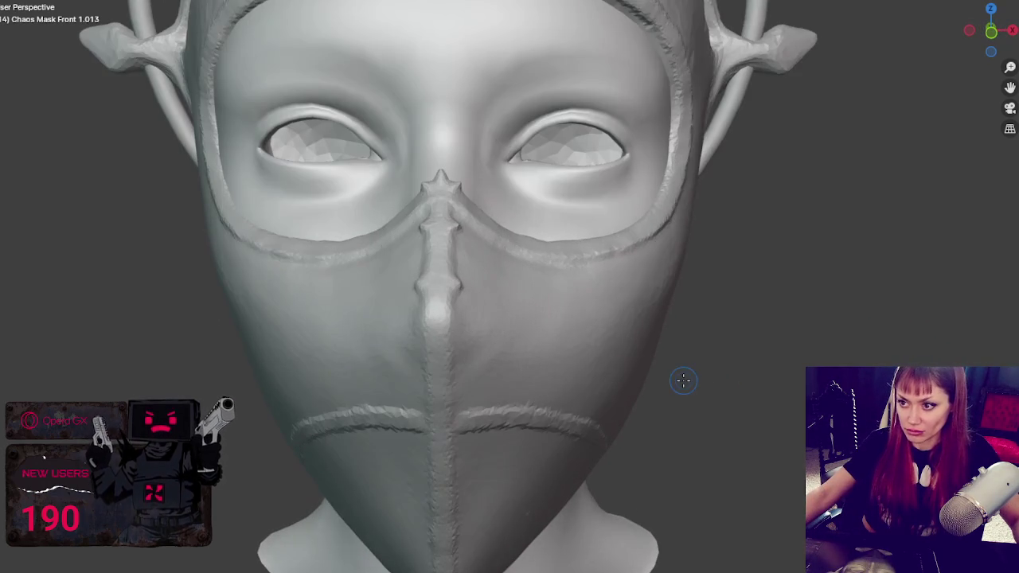
{"action": "left_click_drag", "start_coordinate": [563, 268], "coordinate": [550, 408]}
Step: Add a diagonal seam from the eye-hole rim down to the lower seam
{"action": "mouse_move", "coordinate": [550, 408]}
{"action": "middle_mouse_down"}
{"action": "mouse_move", "coordinate": [667, 334]}
{"action": "mouse_move", "coordinate": [581, 231]}
{"action": "middle_mouse_up"}
{"action": "left_click_drag", "start_coordinate": [544, 140], "coordinate": [442, 390]}
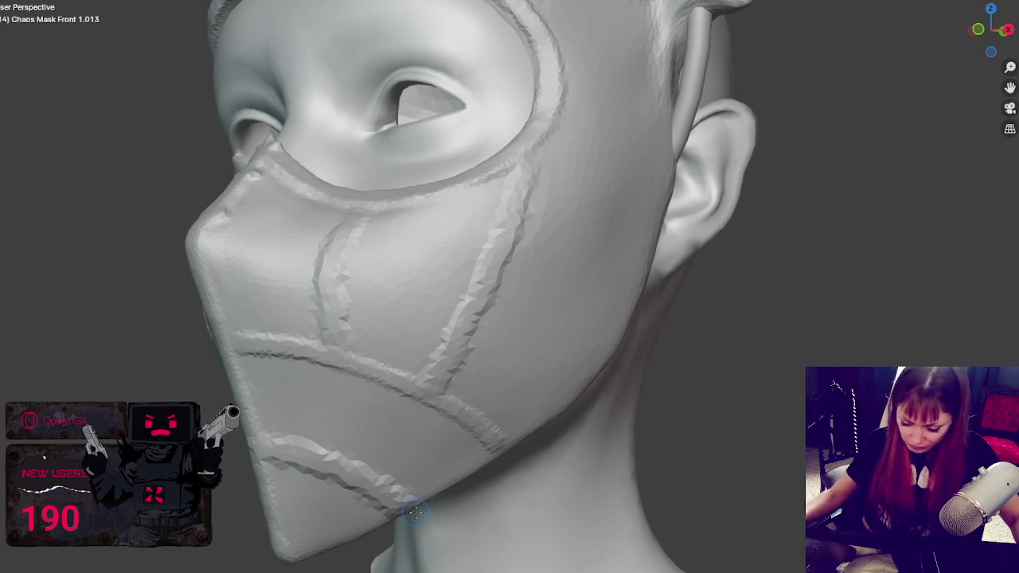
{"action": "scroll", "coordinate": [478, 517], "scroll_direction": "down", "scroll_amount": 5}
{"action": "middle_click_drag", "start_coordinate": [492, 518], "coordinate": [567, 526]}
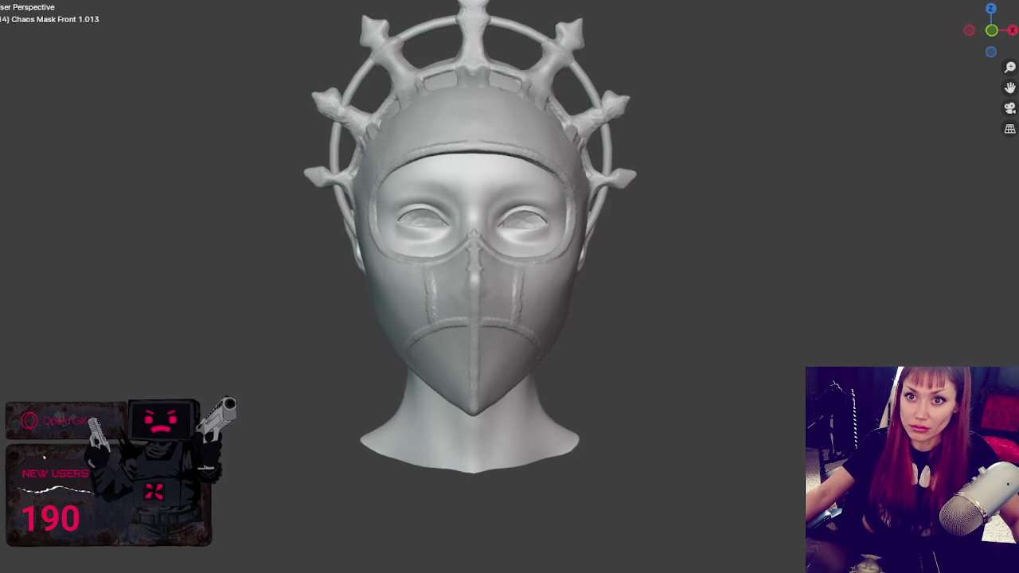
{"action": "left_click", "coordinate": [24, 0]}
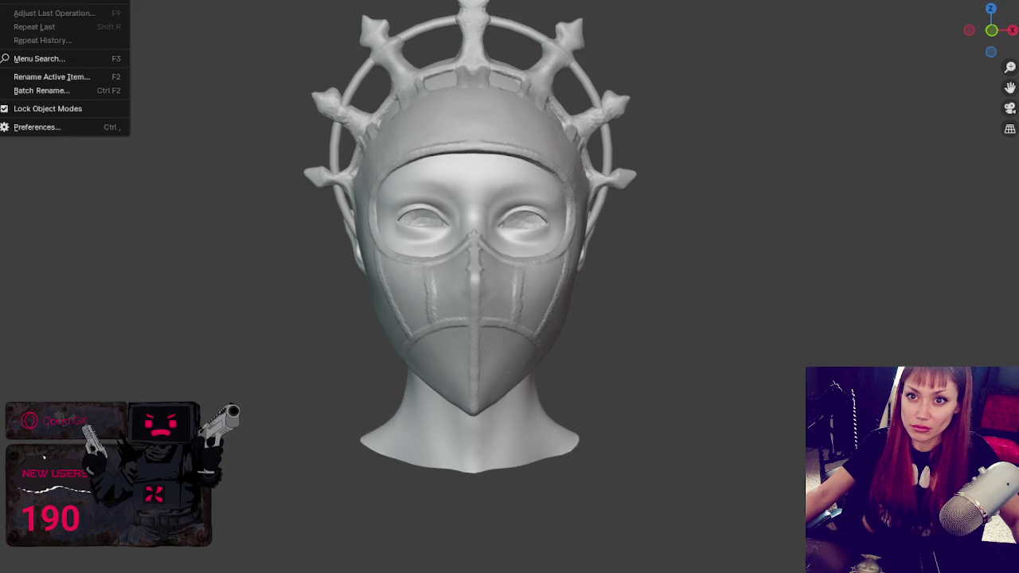
{"action": "scroll", "coordinate": [574, 319], "scroll_direction": "up", "scroll_amount": 2}
{"action": "scroll", "coordinate": [563, 318], "scroll_direction": "up", "scroll_amount": 3}
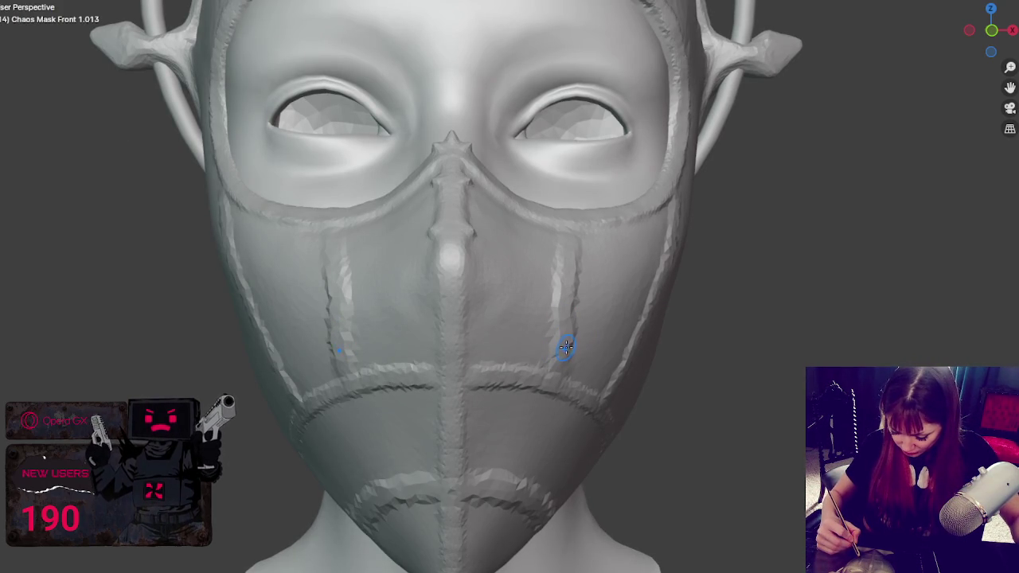
Step: Orbit beneath the mask to inspect the seams, then settle on a side view of the head
{"action": "middle_click_drag", "start_coordinate": [604, 348], "coordinate": [573, 205]}
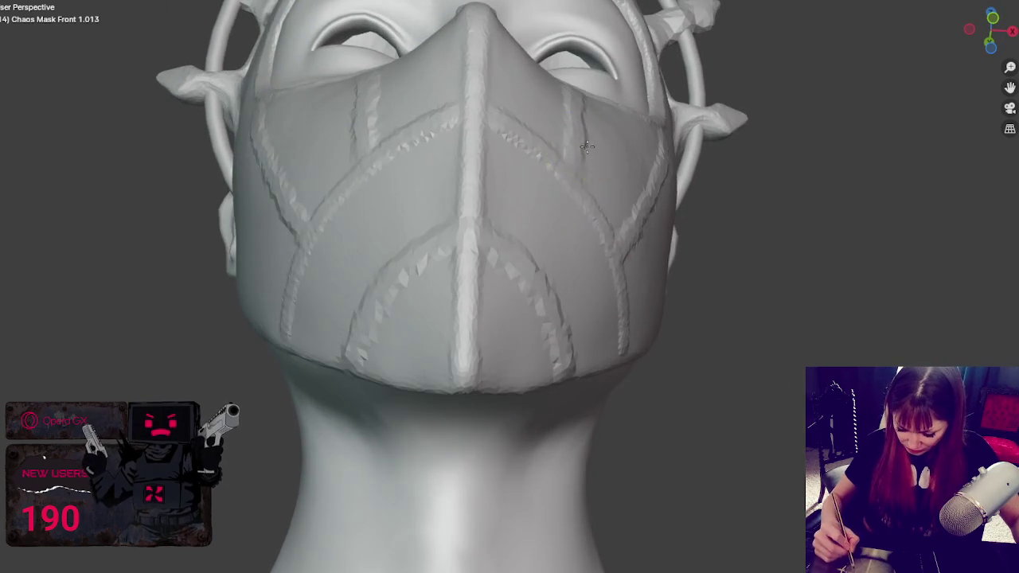
{"action": "middle_click_drag", "start_coordinate": [573, 159], "coordinate": [552, 100]}
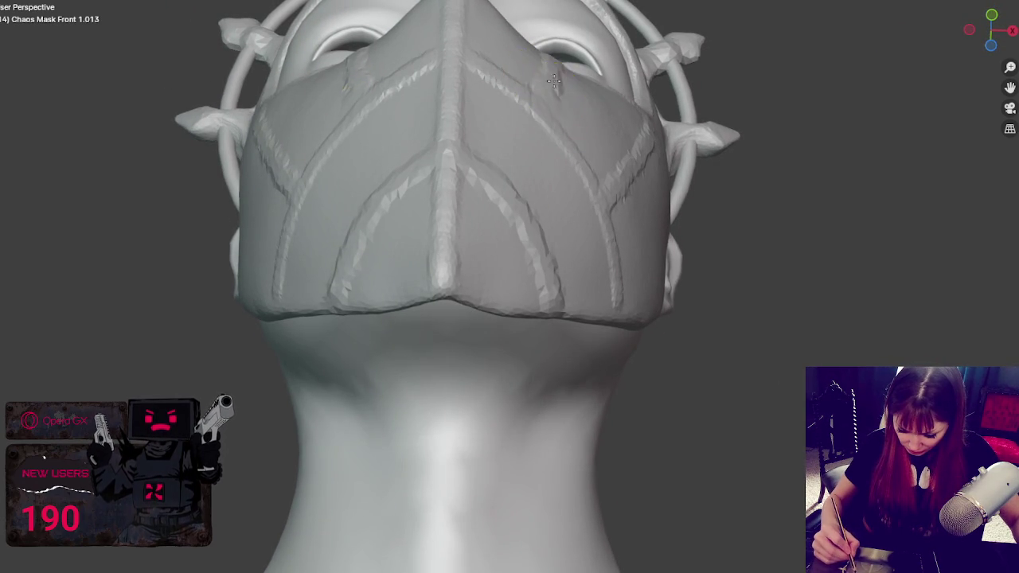
{"action": "middle_click_drag", "start_coordinate": [554, 80], "coordinate": [593, 285]}
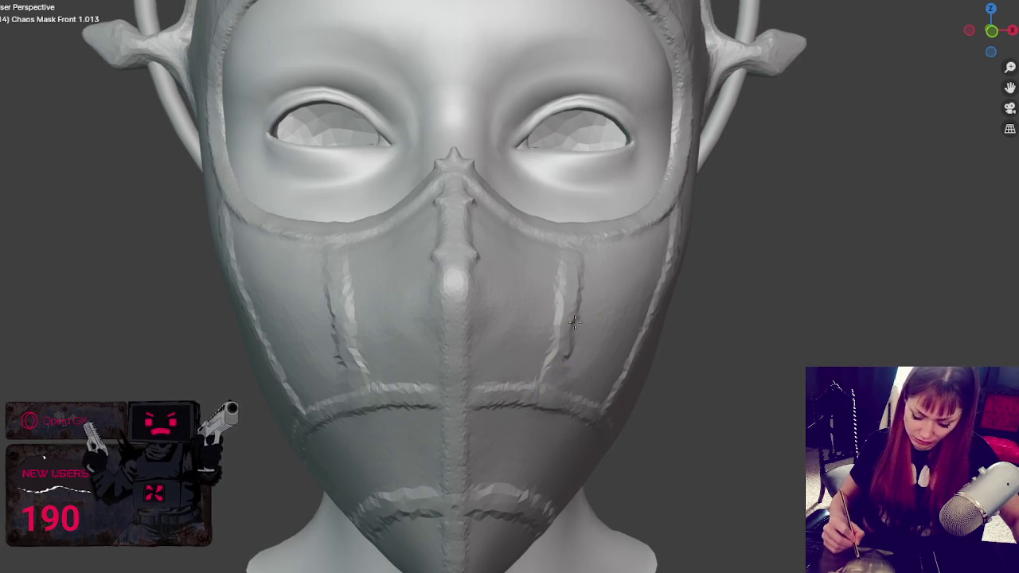
{"action": "scroll", "coordinate": [579, 360], "scroll_direction": "down", "scroll_amount": 5}
{"action": "middle_click_drag", "start_coordinate": [467, 312], "coordinate": [418, 318]}
{"action": "scroll", "coordinate": [418, 318], "scroll_direction": "up", "scroll_amount": 3}
{"action": "scroll", "coordinate": [430, 319], "scroll_direction": "up", "scroll_amount": 2}
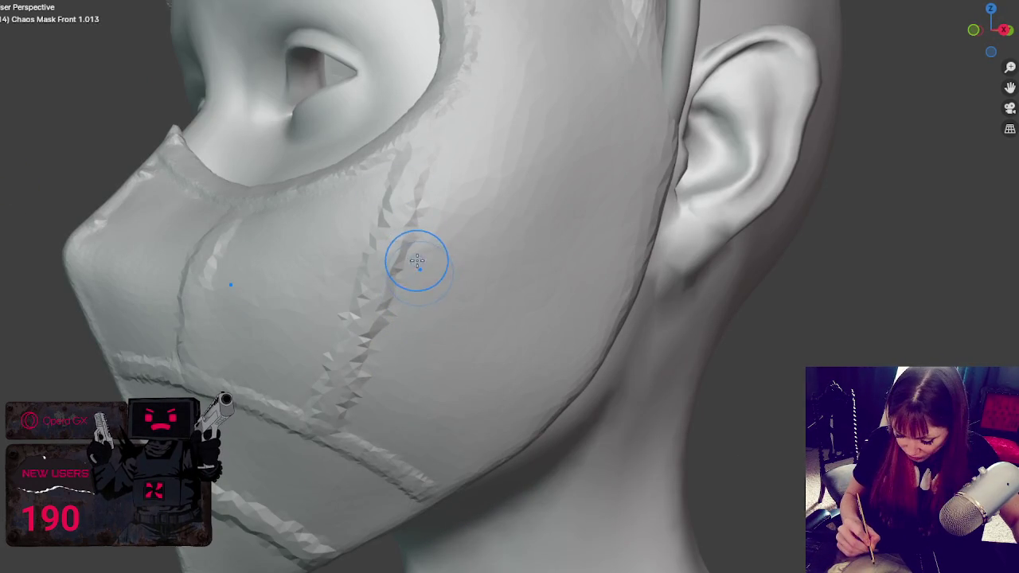
Step: Sculpt a thin horizontal seam from the cheek seam back toward the ear, redoing rejected strokes
{"action": "left_click_drag", "start_coordinate": [386, 261], "coordinate": [530, 243]}
{"action": "key", "text": "ctrl+z"}
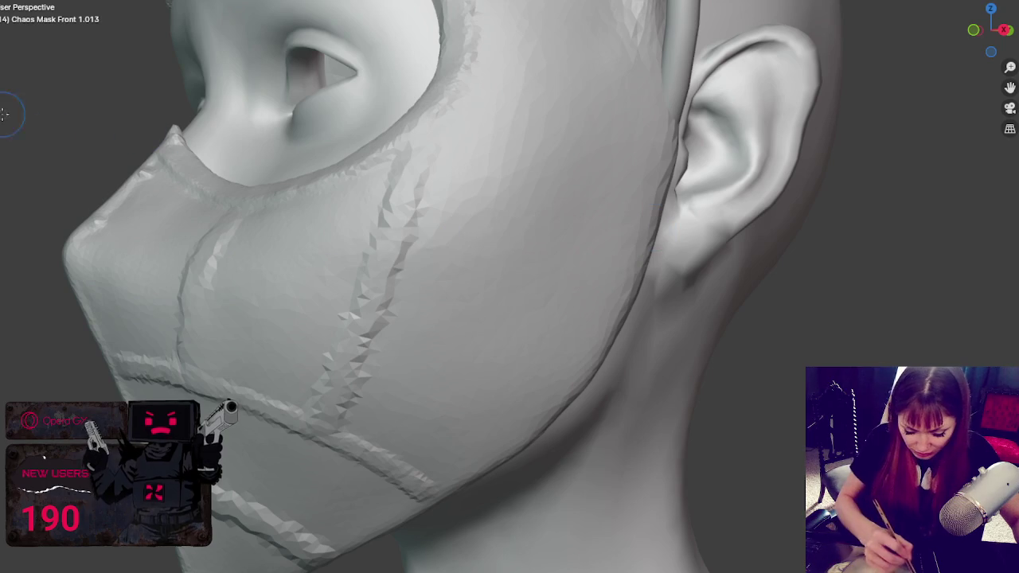
{"action": "left_click_drag", "start_coordinate": [410, 231], "coordinate": [650, 228]}
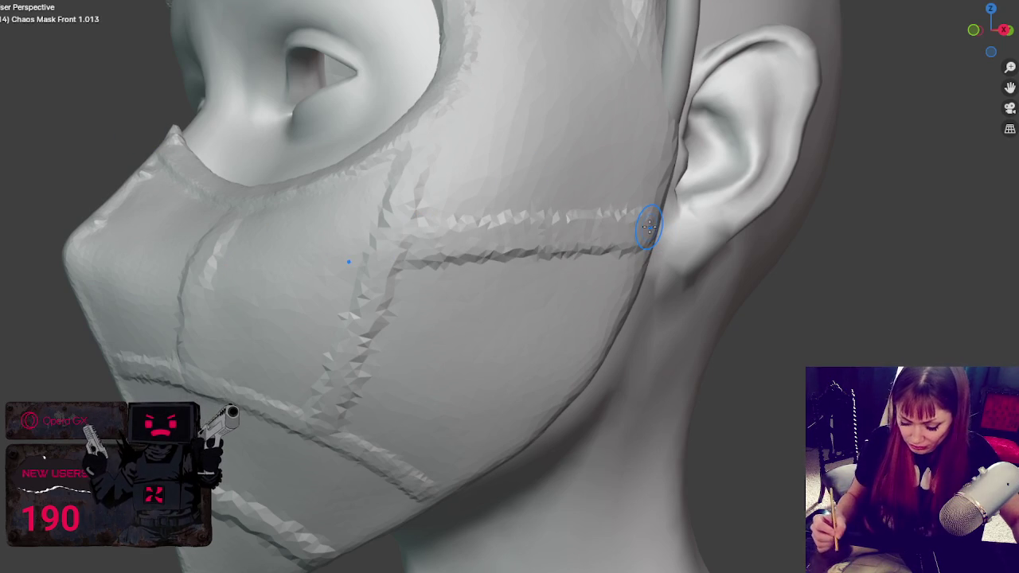
{"action": "key", "text": "ctrl+z"}
{"action": "left_click_drag", "start_coordinate": [467, 178], "coordinate": [634, 200]}
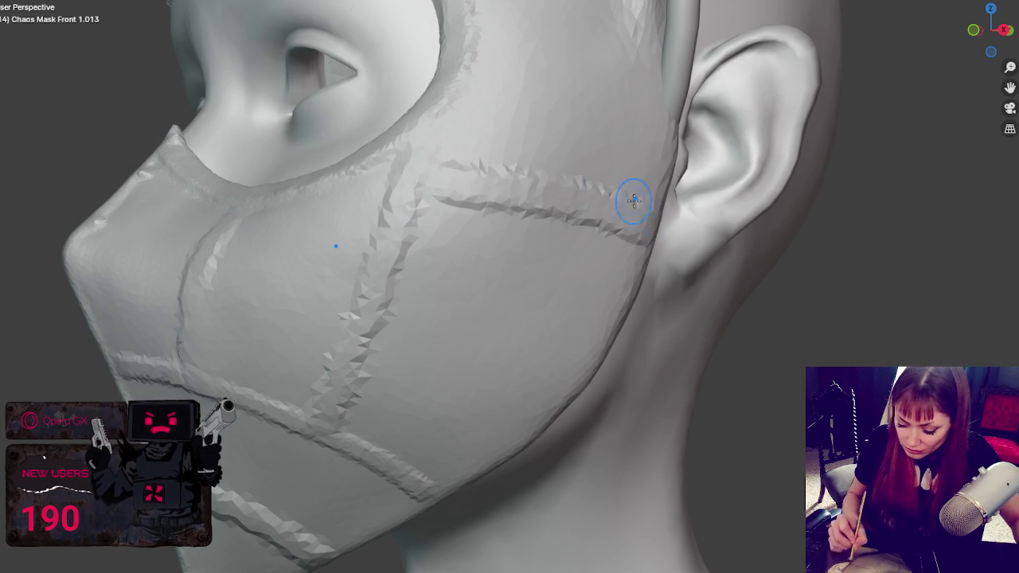
{"action": "key", "text": "ctrl+z"}
{"action": "left_click_drag", "start_coordinate": [444, 109], "coordinate": [661, 167]}
Step: Sculpt mirrored vertical grooves down the forehead, undoing the last strokes
{"action": "scroll", "coordinate": [632, 117], "scroll_direction": "down", "scroll_amount": 5}
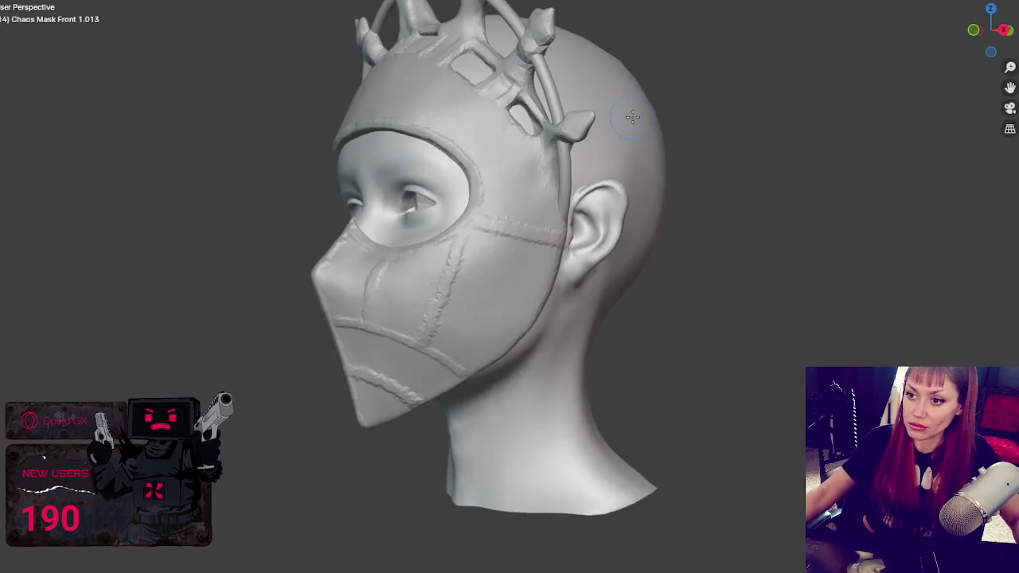
{"action": "middle_click_drag", "start_coordinate": [632, 117], "coordinate": [637, 284]}
{"action": "scroll", "coordinate": [637, 284], "scroll_direction": "up", "scroll_amount": 4}
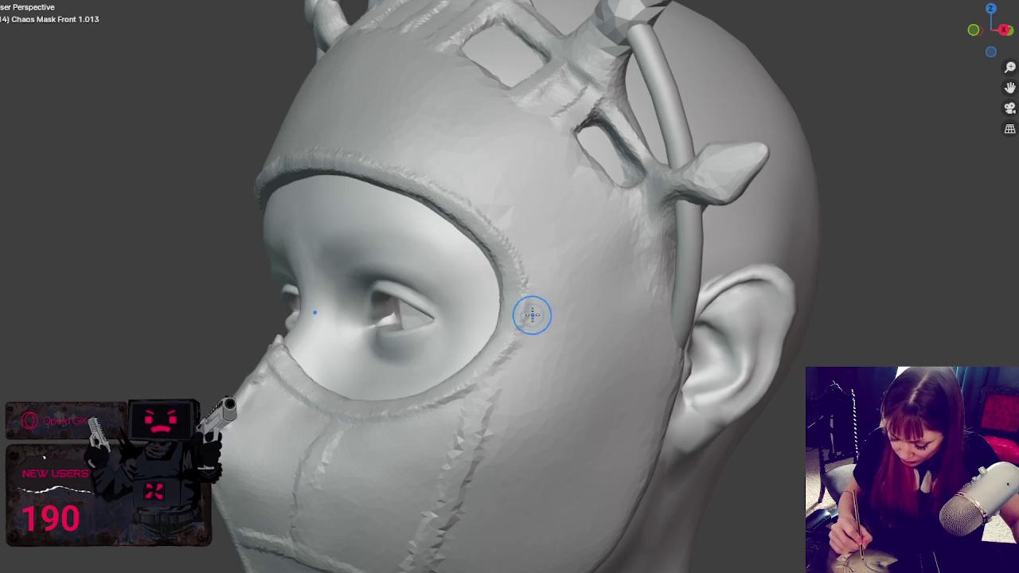
{"action": "mouse_move", "coordinate": [665, 331]}
{"action": "middle_mouse_down"}
{"action": "mouse_move", "coordinate": [596, 191]}
{"action": "mouse_move", "coordinate": [637, 182]}
{"action": "middle_mouse_up"}
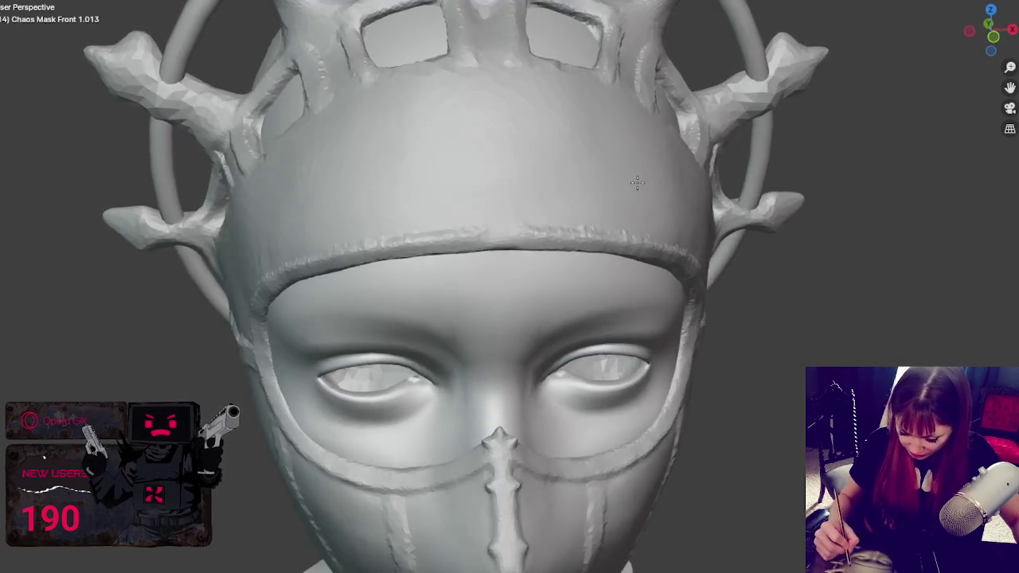
{"action": "middle_click_drag", "start_coordinate": [515, 109], "coordinate": [462, 87]}
{"action": "left_click_drag", "start_coordinate": [462, 86], "coordinate": [460, 211]}
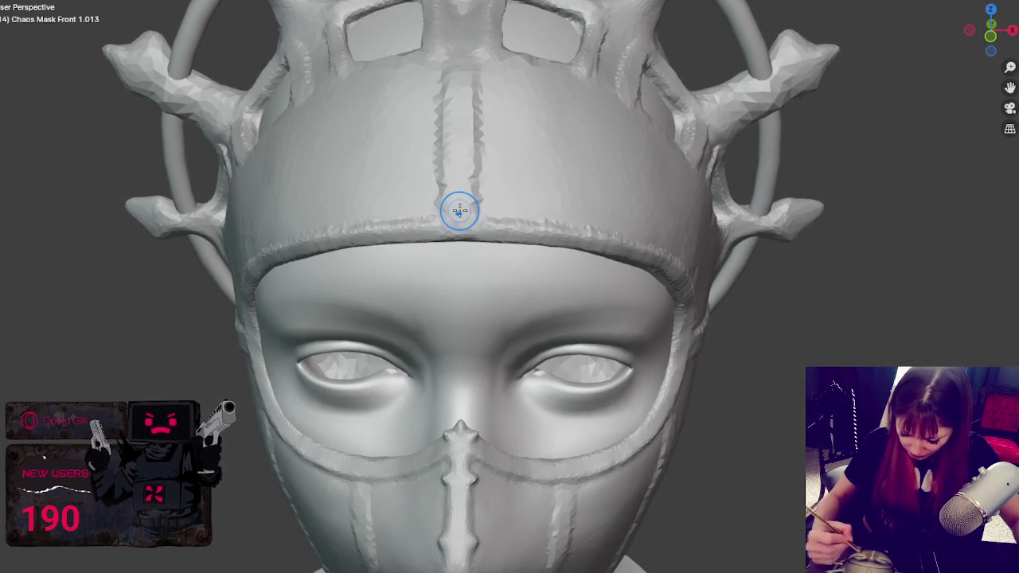
{"action": "left_click_drag", "start_coordinate": [603, 103], "coordinate": [587, 205]}
{"action": "middle_click_drag", "start_coordinate": [694, 216], "coordinate": [651, 188]}
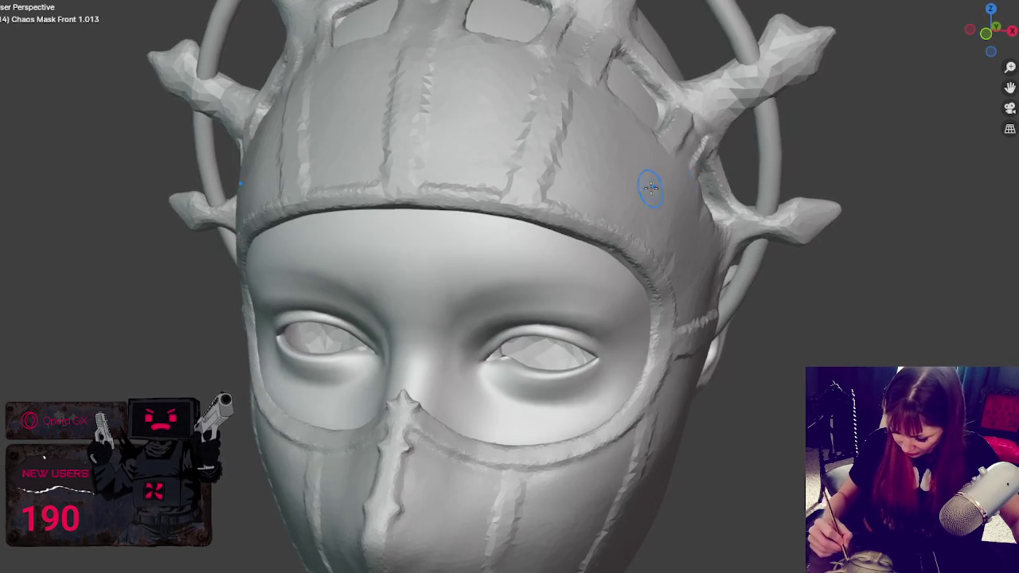
{"action": "middle_click_drag", "start_coordinate": [629, 259], "coordinate": [734, 274]}
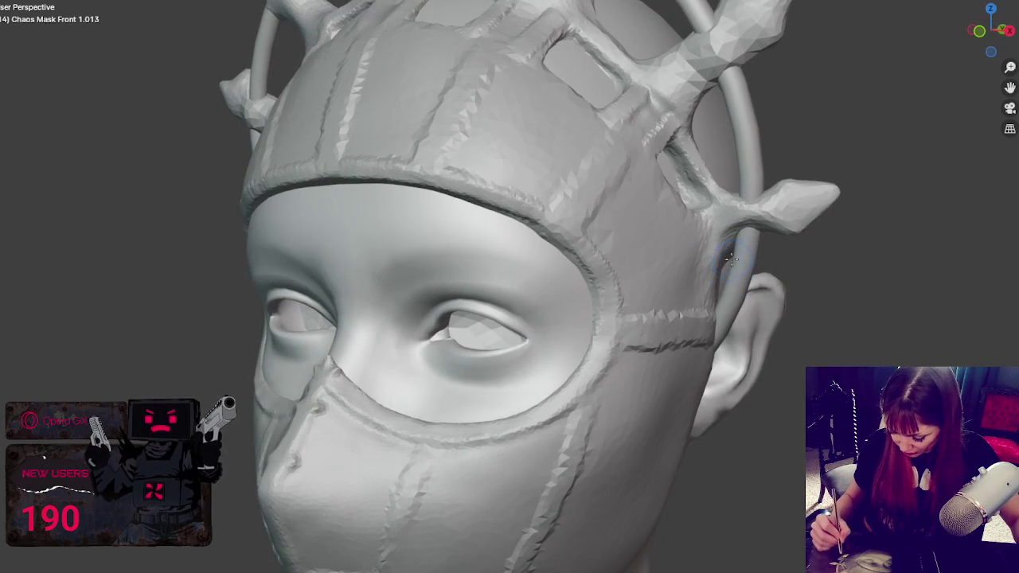
{"action": "key", "text": "ctrl+z"}
{"action": "key", "text": "ctrl+z"}
{"action": "key", "text": "ctrl+z"}
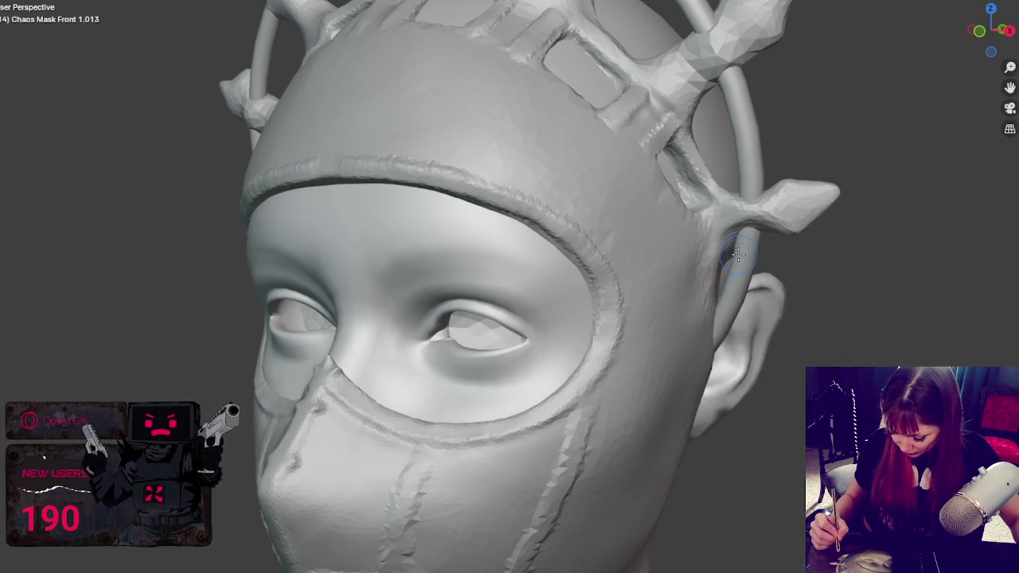
Step: Add a diagonal strap ridge on the side of the head and redraw the forehead grooves
{"action": "left_click_drag", "start_coordinate": [682, 239], "coordinate": [618, 301]}
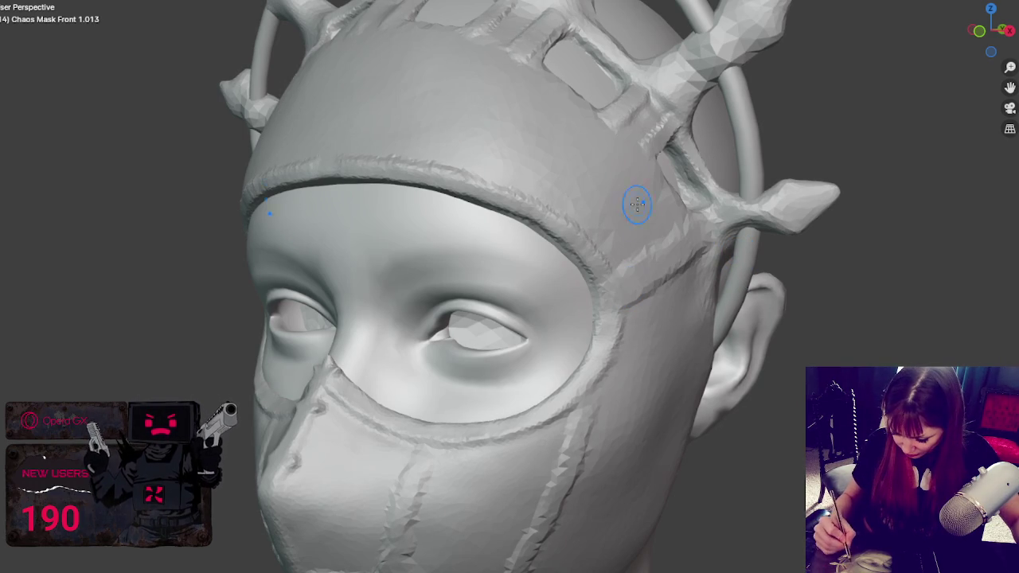
{"action": "mouse_move", "coordinate": [587, 199]}
{"action": "middle_mouse_down"}
{"action": "mouse_move", "coordinate": [614, 114]}
{"action": "mouse_move", "coordinate": [528, 103]}
{"action": "mouse_move", "coordinate": [489, 63]}
{"action": "middle_mouse_up"}
{"action": "left_click_drag", "start_coordinate": [490, 63], "coordinate": [507, 219]}
{"action": "middle_click_drag", "start_coordinate": [507, 219], "coordinate": [573, 155]}
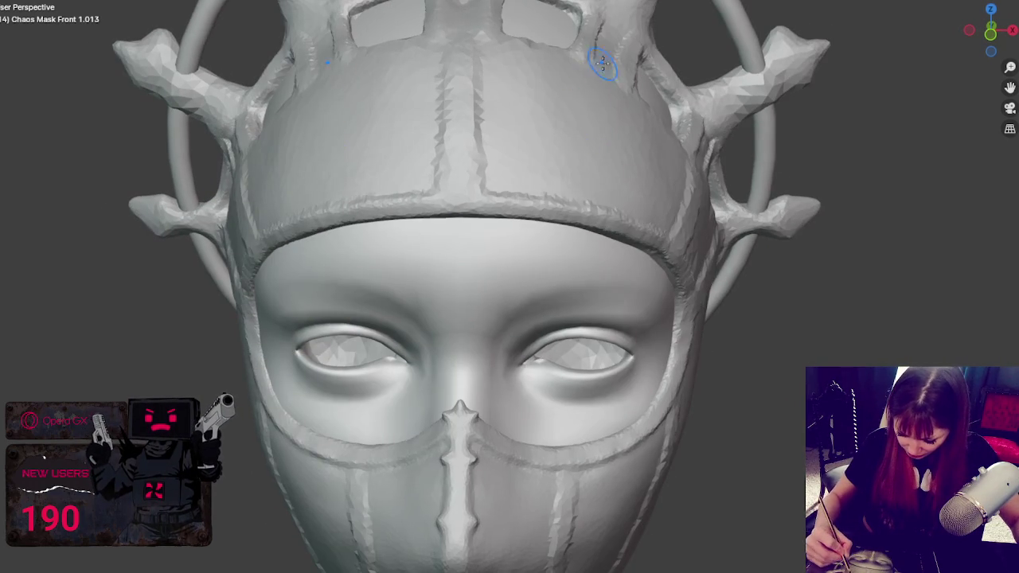
{"action": "left_click_drag", "start_coordinate": [604, 59], "coordinate": [588, 191]}
Step: Add horizontal seam grooves across the cheek
{"action": "middle_click_drag", "start_coordinate": [751, 284], "coordinate": [666, 279]}
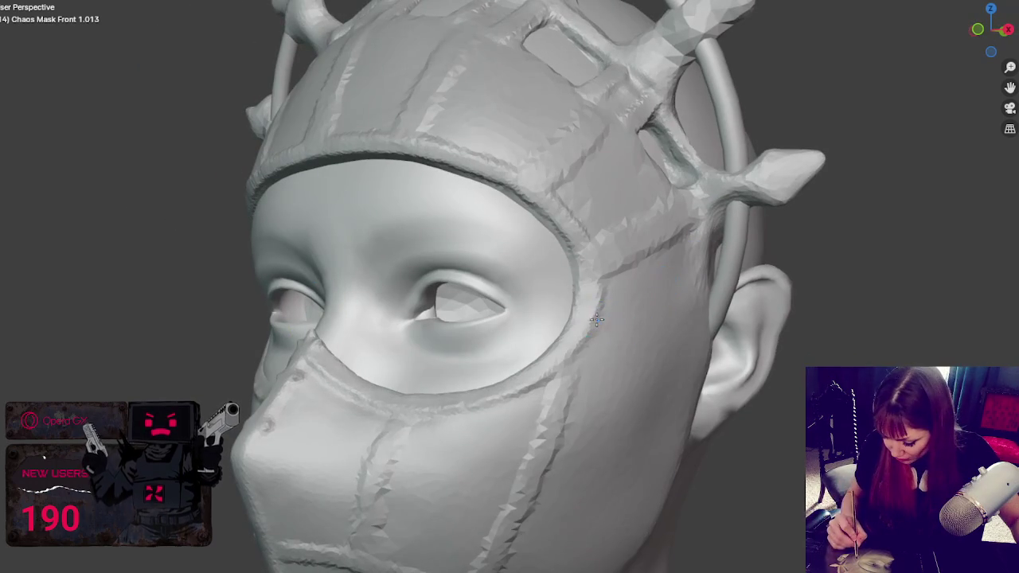
{"action": "left_click_drag", "start_coordinate": [598, 320], "coordinate": [700, 363]}
{"action": "middle_click_drag", "start_coordinate": [701, 362], "coordinate": [534, 314]}
{"action": "left_click_drag", "start_coordinate": [534, 314], "coordinate": [645, 334]}
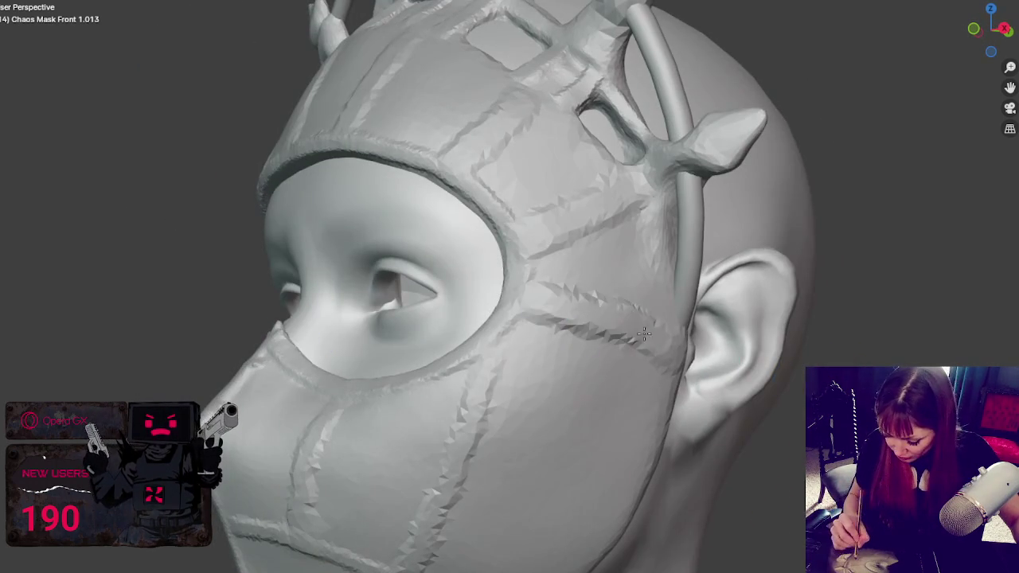
{"action": "mouse_move", "coordinate": [645, 334]}
{"action": "middle_mouse_down"}
{"action": "mouse_move", "coordinate": [789, 375]}
{"action": "mouse_move", "coordinate": [808, 357]}
{"action": "mouse_move", "coordinate": [740, 366]}
{"action": "middle_mouse_up"}
Step: Sculpt a new ridge rising diagonally across the cheek
{"action": "scroll", "coordinate": [789, 375], "scroll_direction": "down", "scroll_amount": 5}
{"action": "scroll", "coordinate": [740, 367], "scroll_direction": "up", "scroll_amount": 2}
{"action": "scroll", "coordinate": [613, 174], "scroll_direction": "up", "scroll_amount": 3}
{"action": "scroll", "coordinate": [612, 174], "scroll_direction": "down", "scroll_amount": 2}
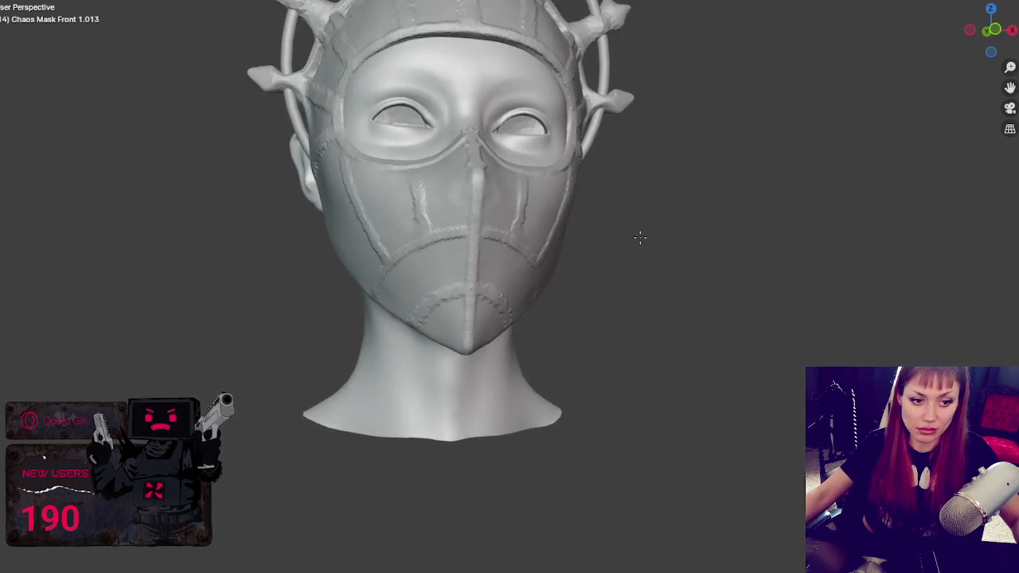
{"action": "scroll", "coordinate": [644, 246], "scroll_direction": "up", "scroll_amount": 3}
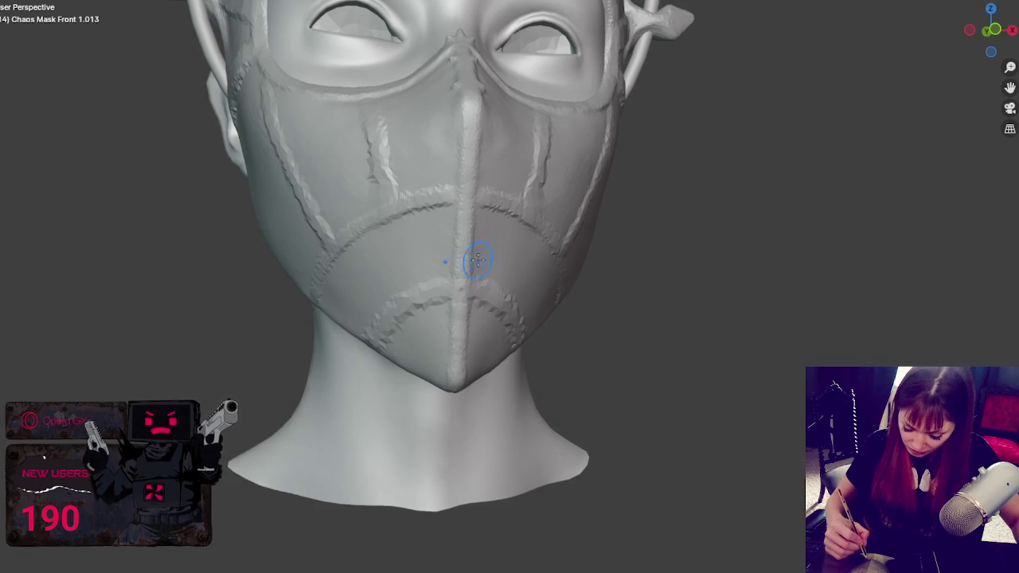
{"action": "middle_click_drag", "start_coordinate": [477, 260], "coordinate": [534, 249]}
{"action": "left_click_drag", "start_coordinate": [475, 280], "coordinate": [547, 224]}
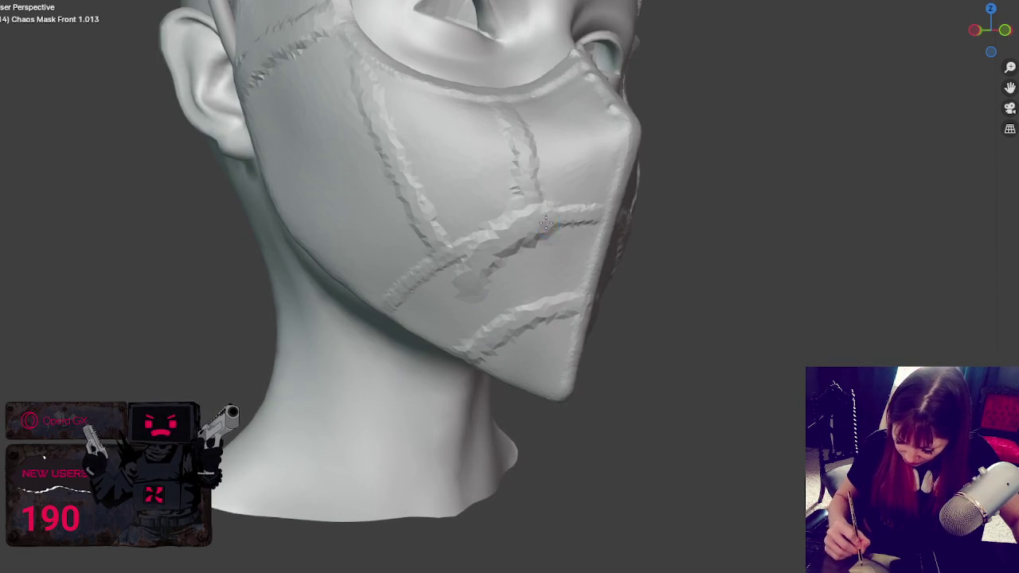
{"action": "scroll", "coordinate": [514, 248], "scroll_direction": "up", "scroll_amount": 2}
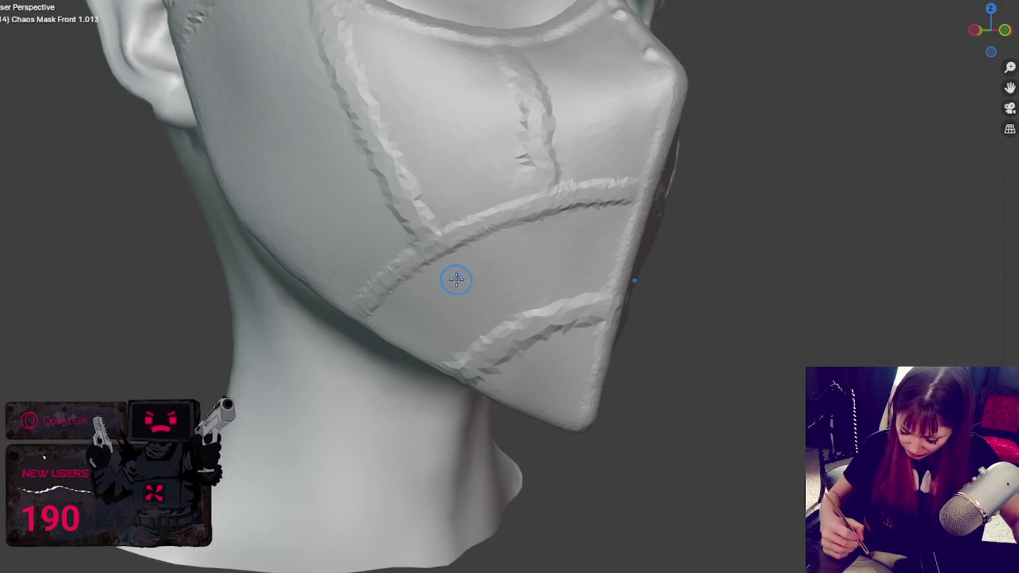
Step: Draw looping seam ridges across the lower mask and reshape the diagonal ridge toward the edge
{"action": "mouse_move", "coordinate": [492, 271]}
{"action": "left_mouse_down"}
{"action": "mouse_move", "coordinate": [546, 204]}
{"action": "mouse_move", "coordinate": [480, 296]}
{"action": "left_mouse_up"}
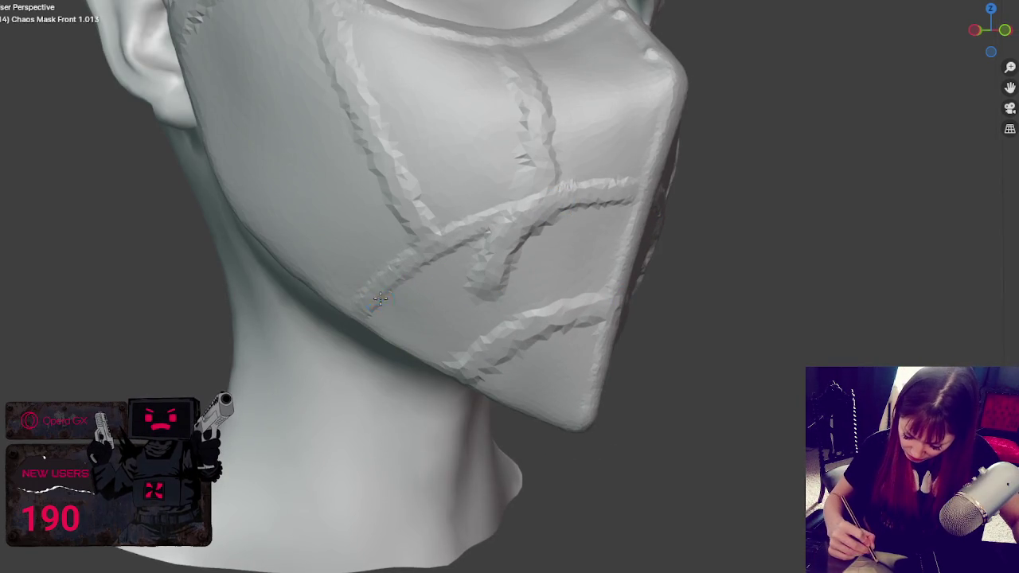
{"action": "left_click_drag", "start_coordinate": [381, 299], "coordinate": [486, 278]}
{"action": "middle_click_drag", "start_coordinate": [486, 279], "coordinate": [387, 295]}
{"action": "left_click_drag", "start_coordinate": [387, 295], "coordinate": [498, 283]}
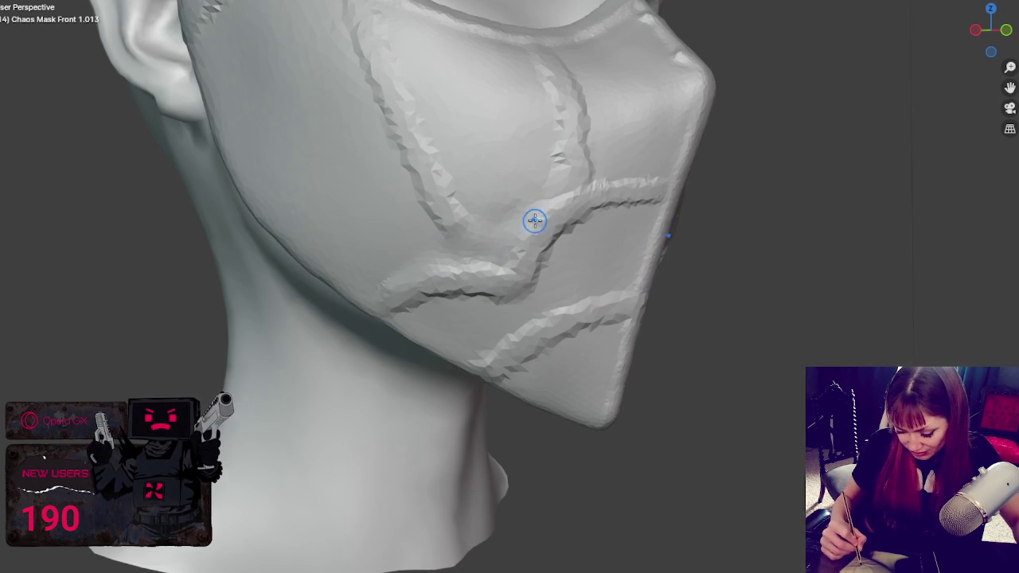
{"action": "mouse_move", "coordinate": [542, 226]}
{"action": "left_mouse_down"}
{"action": "mouse_move", "coordinate": [626, 178]}
{"action": "mouse_move", "coordinate": [669, 201]}
{"action": "left_mouse_up"}
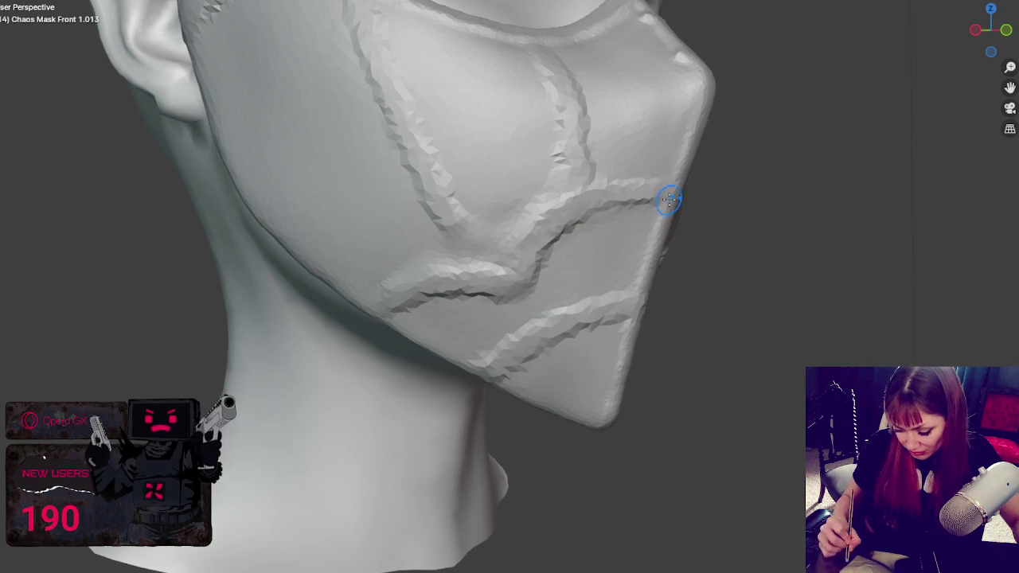
Step: Reshape the cheek ridge and its mirrored twin, then frame the head from the front
{"action": "middle_click_drag", "start_coordinate": [381, 312], "coordinate": [518, 273]}
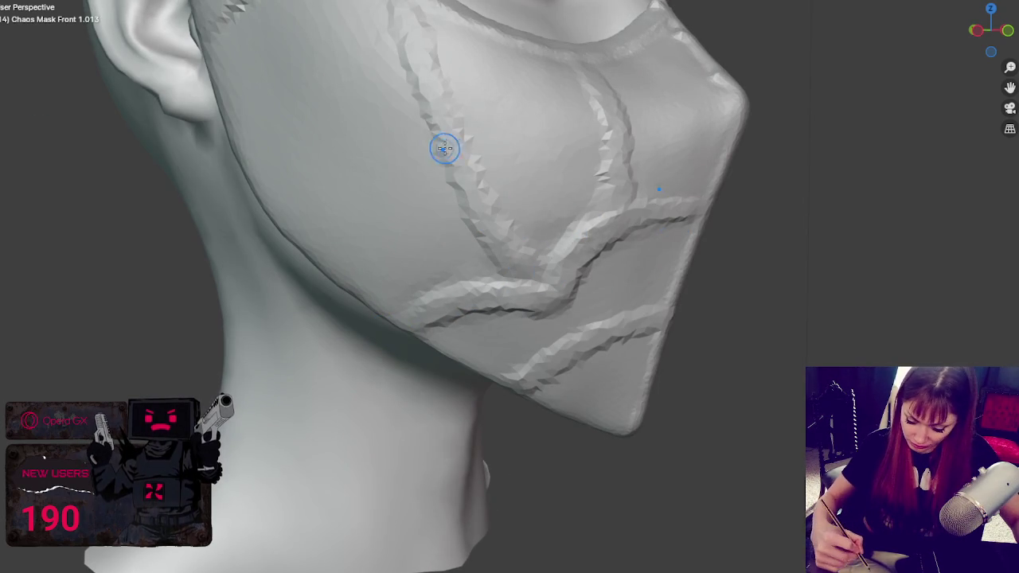
{"action": "mouse_move", "coordinate": [493, 234]}
{"action": "middle_mouse_down"}
{"action": "mouse_move", "coordinate": [540, 246]}
{"action": "mouse_move", "coordinate": [511, 189]}
{"action": "middle_mouse_up"}
{"action": "left_click_drag", "start_coordinate": [508, 180], "coordinate": [501, 169]}
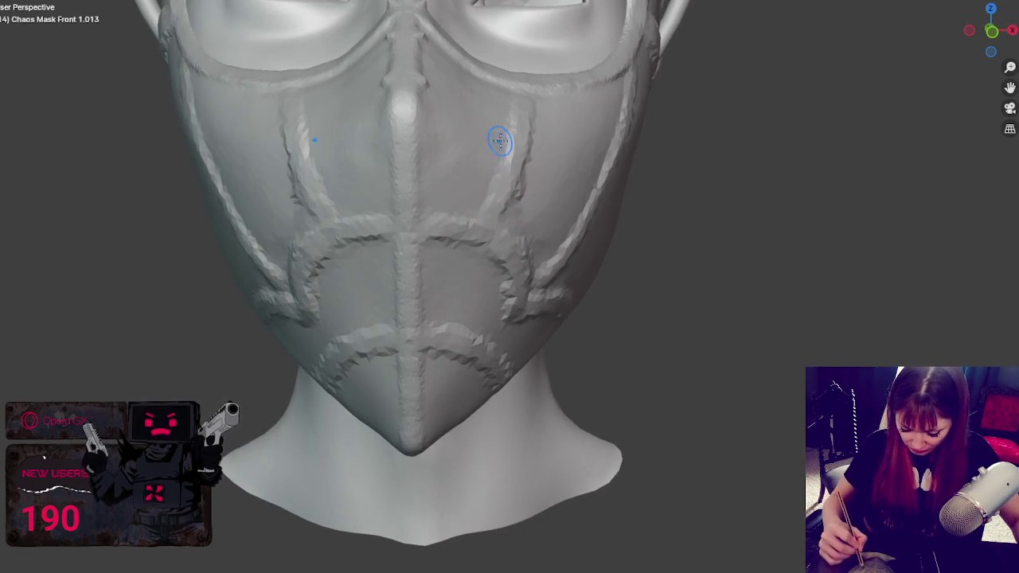
{"action": "middle_click_drag", "start_coordinate": [499, 141], "coordinate": [591, 237]}
{"action": "middle_click_drag", "start_coordinate": [555, 266], "coordinate": [656, 221]}
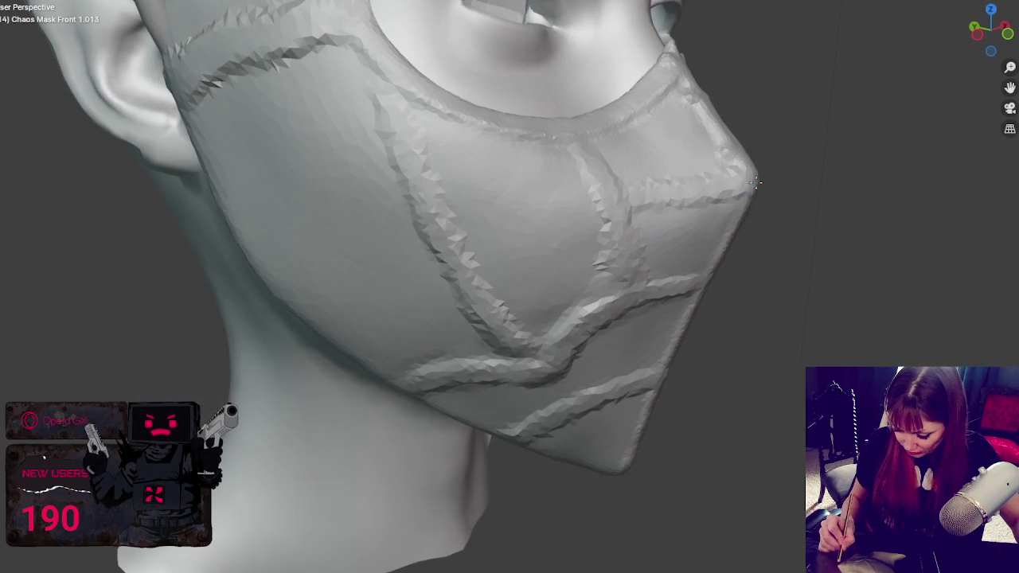
{"action": "middle_click_drag", "start_coordinate": [513, 231], "coordinate": [534, 218]}
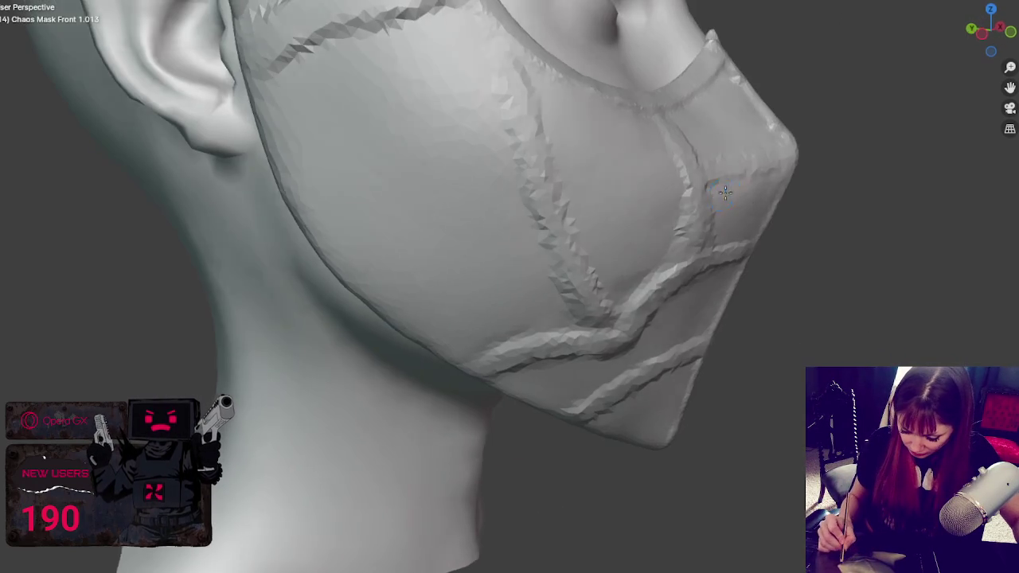
{"action": "scroll", "coordinate": [607, 183], "scroll_direction": "down", "scroll_amount": 3}
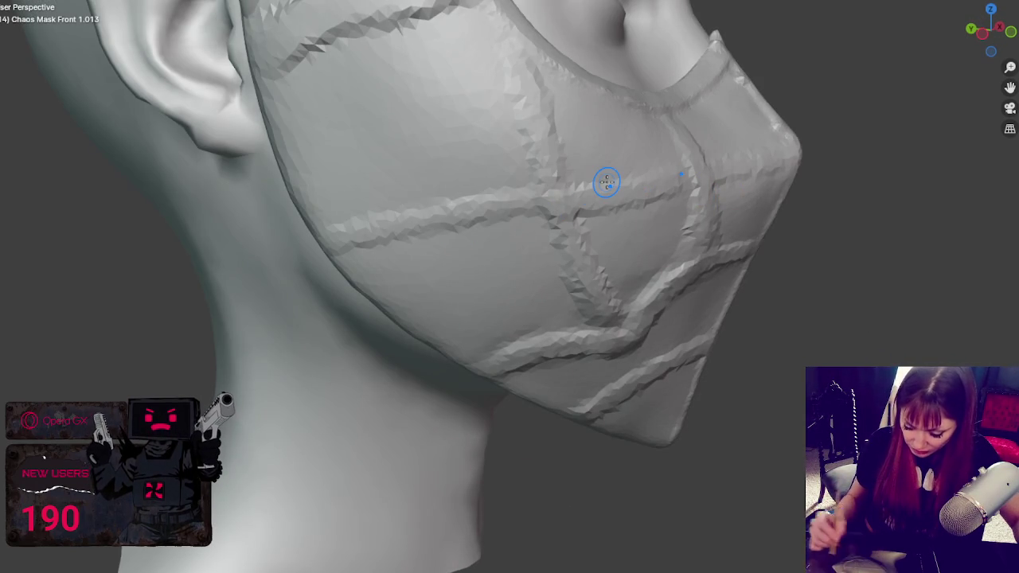
{"action": "key", "text": "KP_1"}
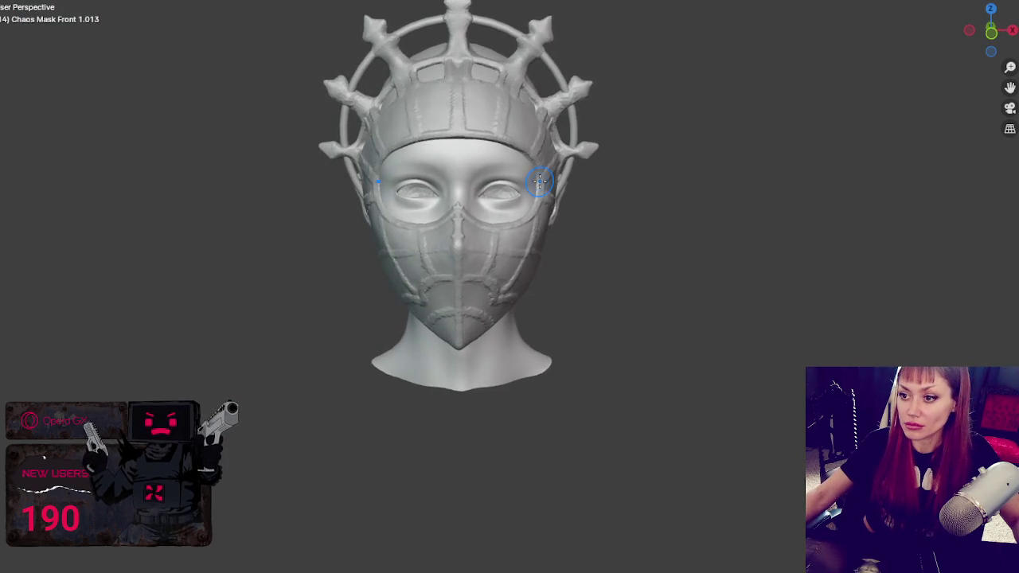
{"action": "scroll", "coordinate": [549, 191], "scroll_direction": "up", "scroll_amount": 2}
{"action": "scroll", "coordinate": [558, 200], "scroll_direction": "up", "scroll_amount": 2}
{"action": "scroll", "coordinate": [562, 268], "scroll_direction": "up", "scroll_amount": 1}
{"action": "scroll", "coordinate": [599, 223], "scroll_direction": "up", "scroll_amount": 2}
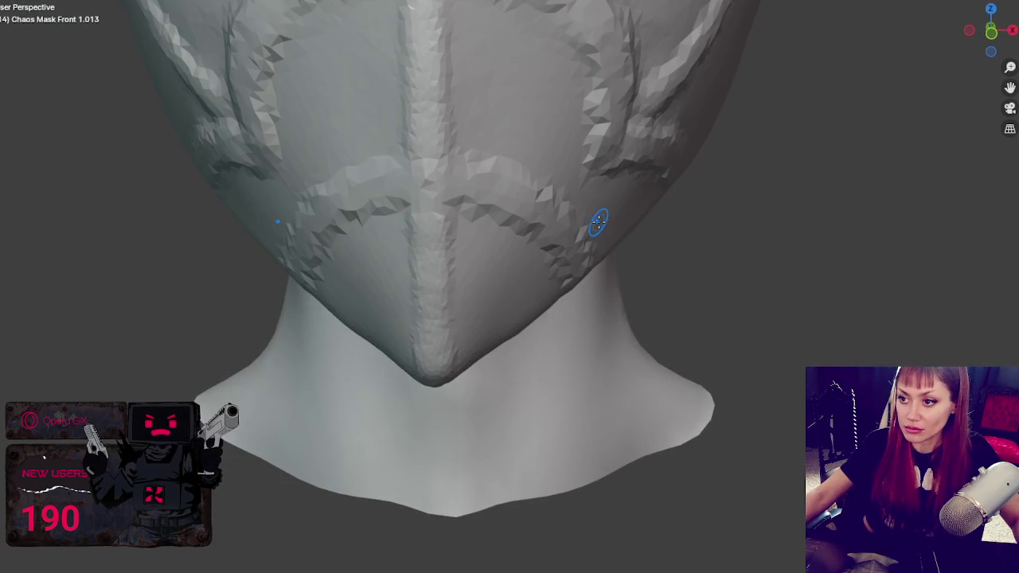
{"action": "scroll", "coordinate": [599, 215], "scroll_direction": "down", "scroll_amount": 4}
{"action": "scroll", "coordinate": [601, 191], "scroll_direction": "down", "scroll_amount": 2}
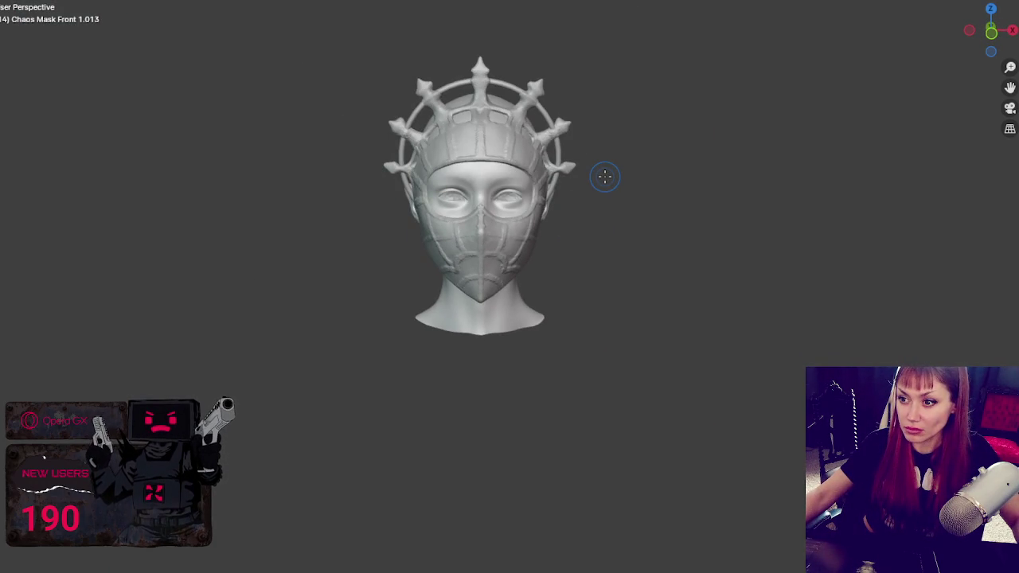
{"action": "scroll", "coordinate": [593, 187], "scroll_direction": "up", "scroll_amount": 2}
{"action": "scroll", "coordinate": [587, 183], "scroll_direction": "up", "scroll_amount": 2}
{"action": "scroll", "coordinate": [575, 182], "scroll_direction": "up", "scroll_amount": 2}
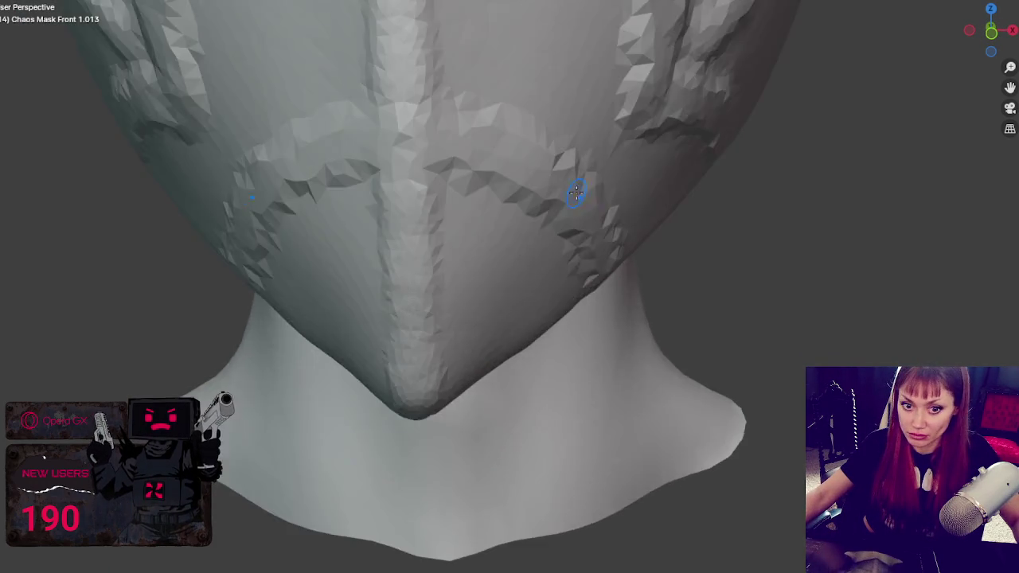
{"action": "scroll", "coordinate": [576, 182], "scroll_direction": "up", "scroll_amount": 2}
{"action": "middle_click_drag", "start_coordinate": [576, 182], "coordinate": [472, 176]}
{"action": "scroll", "coordinate": [546, 295], "scroll_direction": "down", "scroll_amount": 2}
{"action": "scroll", "coordinate": [537, 273], "scroll_direction": "down", "scroll_amount": 1}
Step: Carve a crease groove into the jaw seam ridge near the chin, then smooth it
{"action": "scroll", "coordinate": [528, 262], "scroll_direction": "down", "scroll_amount": 1}
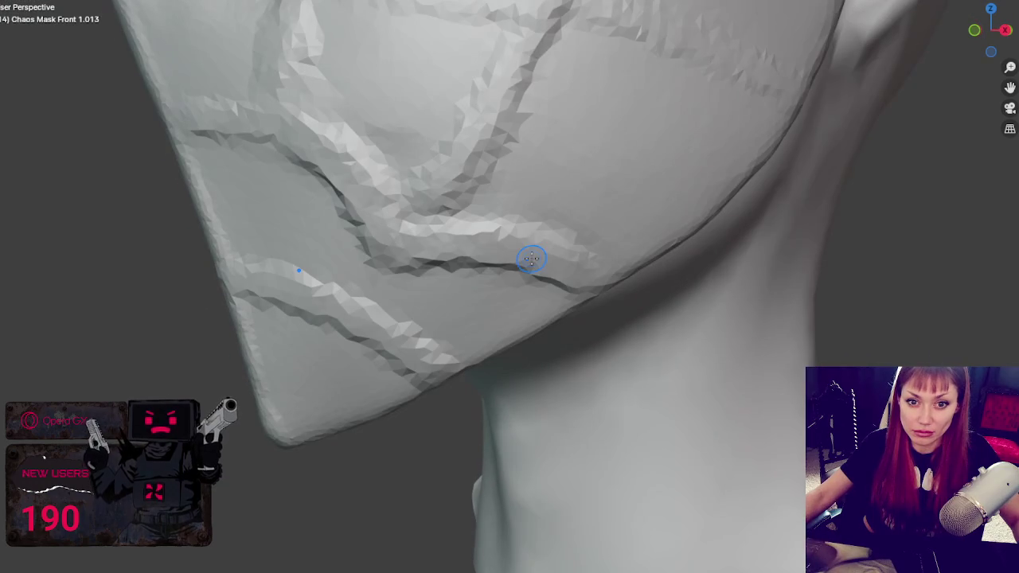
{"action": "scroll", "coordinate": [528, 259], "scroll_direction": "down", "scroll_amount": 3}
{"action": "scroll", "coordinate": [380, 287], "scroll_direction": "up", "scroll_amount": 3}
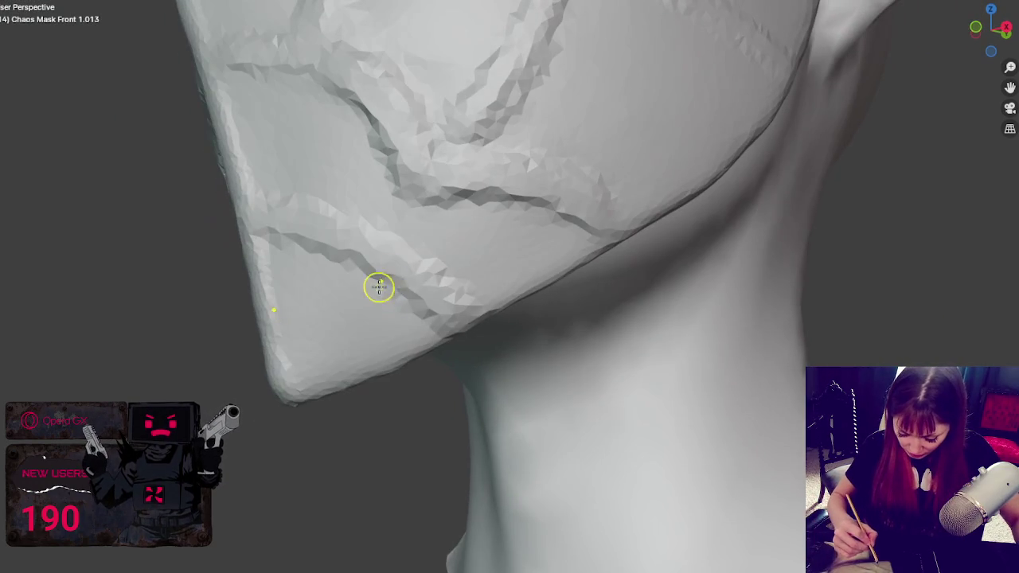
{"action": "mouse_move", "coordinate": [374, 253]}
{"action": "left_mouse_down"}
{"action": "mouse_move", "coordinate": [335, 300]}
{"action": "mouse_move", "coordinate": [331, 326]}
{"action": "mouse_move", "coordinate": [345, 289]}
{"action": "mouse_move", "coordinate": [270, 247]}
{"action": "mouse_move", "coordinate": [324, 258]}
{"action": "mouse_move", "coordinate": [274, 243]}
{"action": "left_mouse_up"}
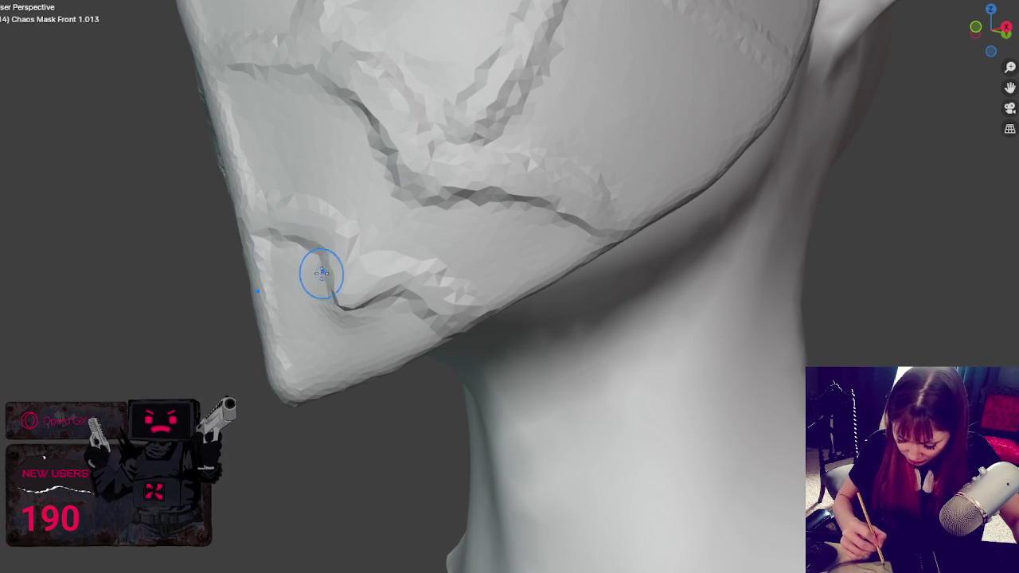
{"action": "mouse_move", "coordinate": [321, 273]}
{"action": "left_mouse_down", "text": "shift"}
{"action": "mouse_move", "coordinate": [337, 303]}
{"action": "mouse_move", "coordinate": [386, 303]}
{"action": "left_mouse_up", "text": "shift"}
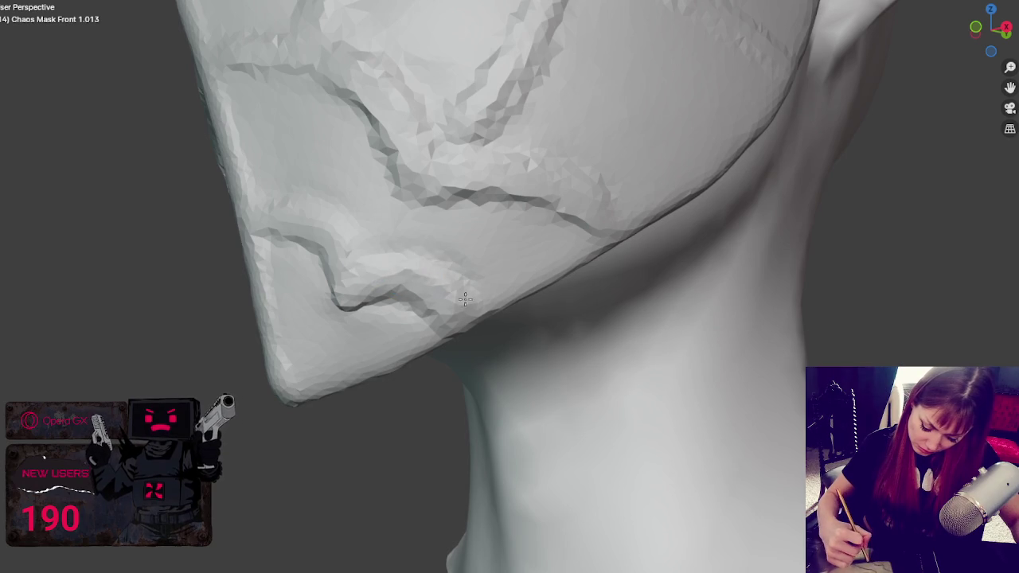
Step: From an angled side view, draw another raised ridge along the lower cheek
{"action": "scroll", "coordinate": [286, 201], "scroll_direction": "down", "scroll_amount": 3}
{"action": "middle_click_drag", "start_coordinate": [286, 201], "coordinate": [453, 170]}
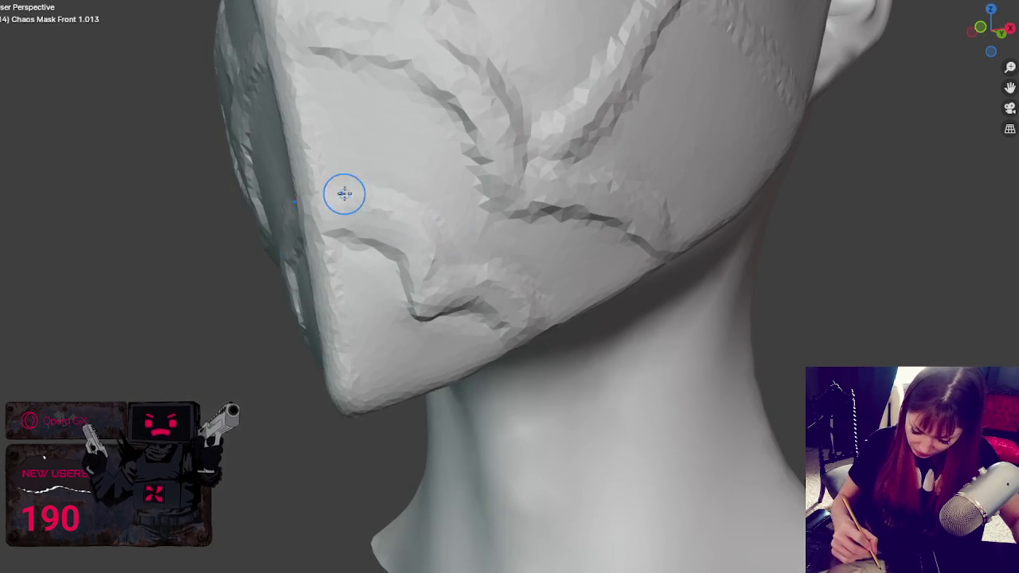
{"action": "middle_click_drag", "start_coordinate": [344, 196], "coordinate": [487, 229]}
{"action": "scroll", "coordinate": [486, 228], "scroll_direction": "up", "scroll_amount": 3}
{"action": "middle_click_drag", "start_coordinate": [523, 291], "coordinate": [572, 322]}
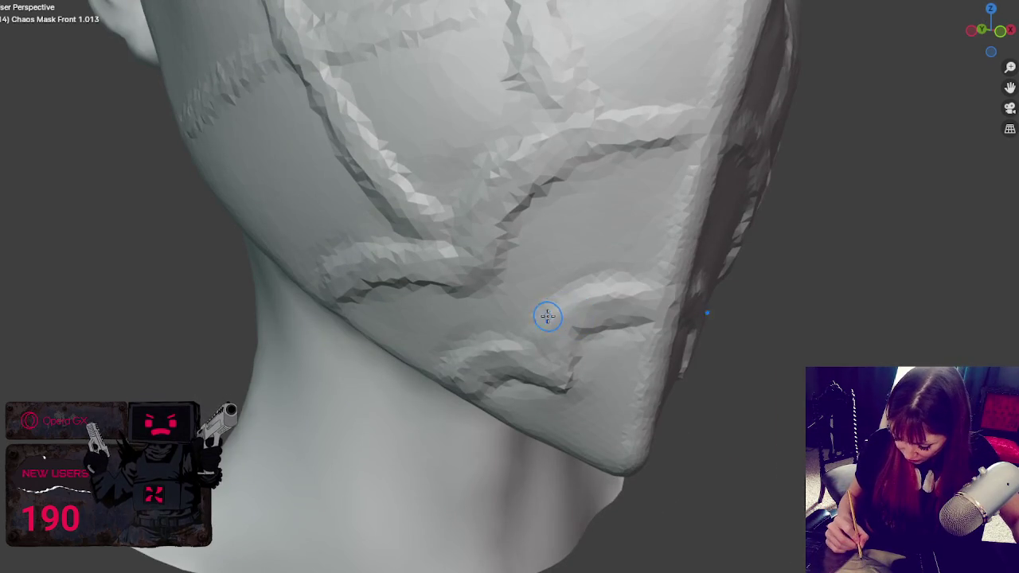
{"action": "mouse_move", "coordinate": [609, 291]}
{"action": "left_mouse_down"}
{"action": "mouse_move", "coordinate": [653, 279]}
{"action": "mouse_move", "coordinate": [546, 310]}
{"action": "left_mouse_up"}
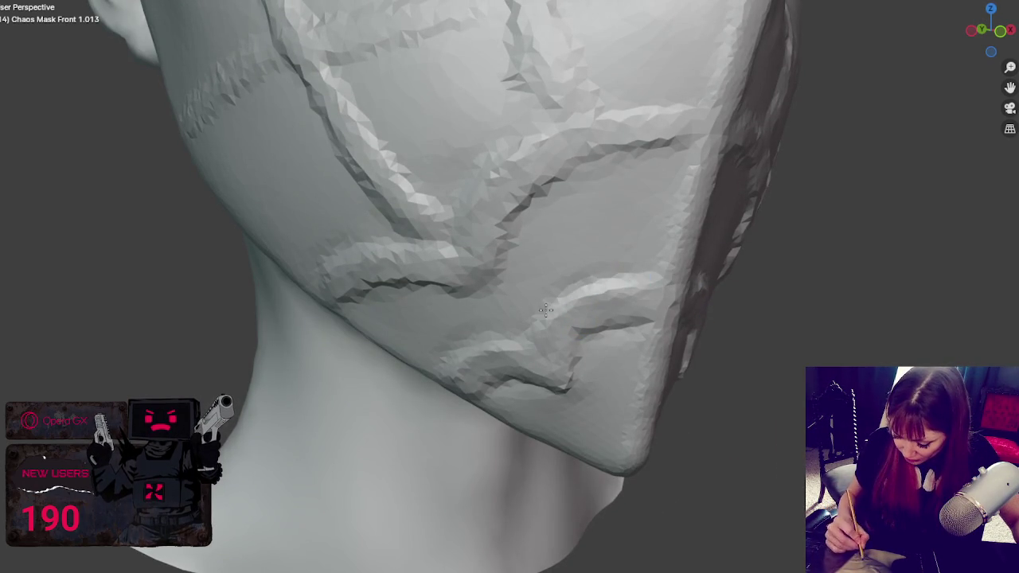